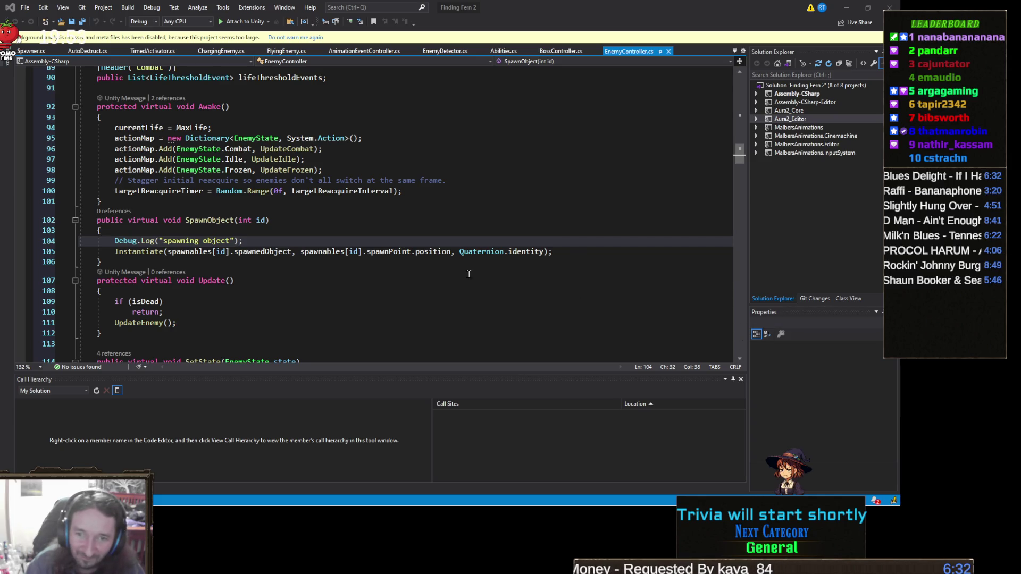
Step: Bring up the TeeVeedle window preview from Chrome in the taskbar
mouse_move(265, 501)
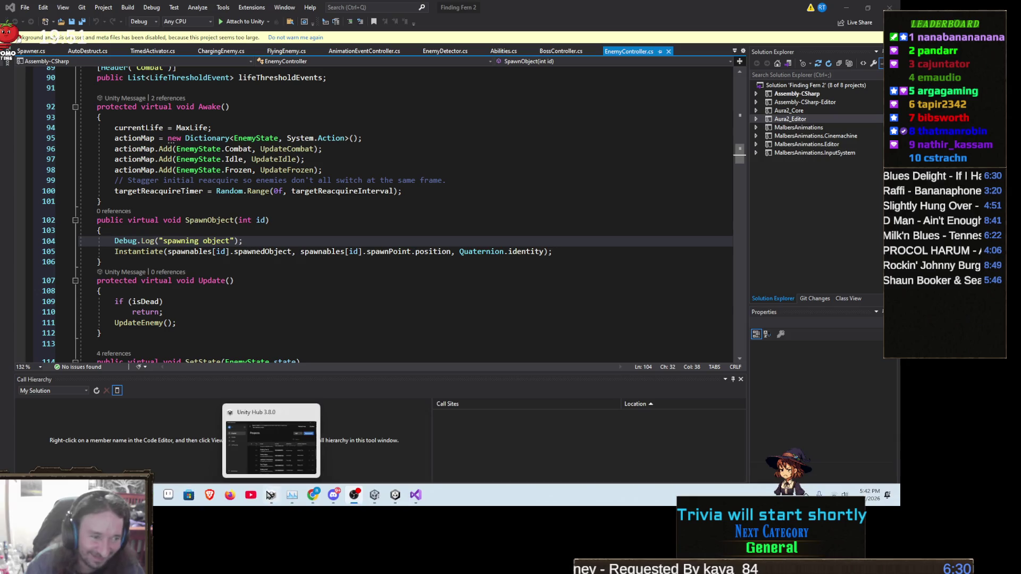
mouse_move(313, 501)
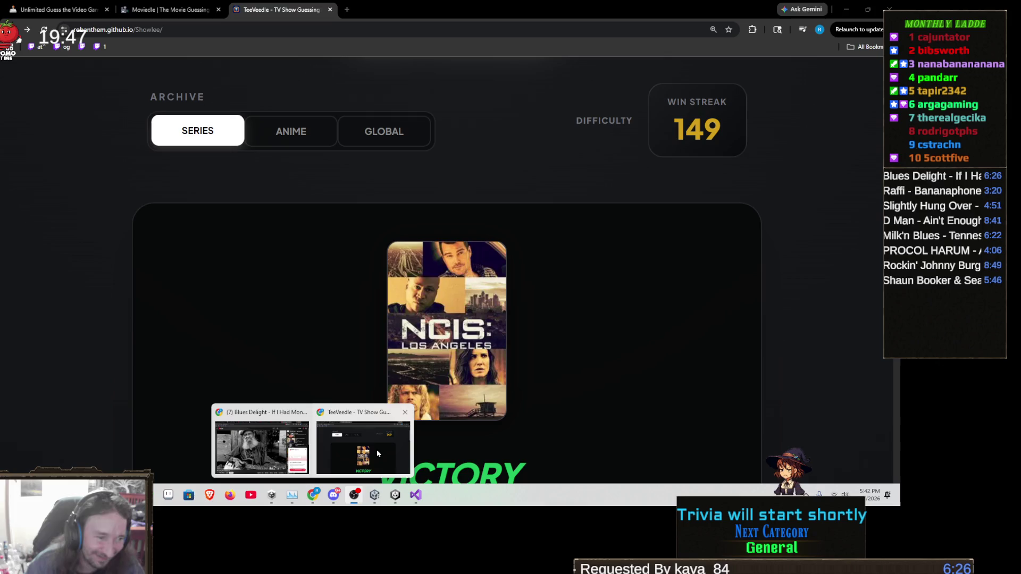
Step: Bring TeeVeedle forward and continue past the NCIS: Los Angeles victory to a new round
left_click(378, 453)
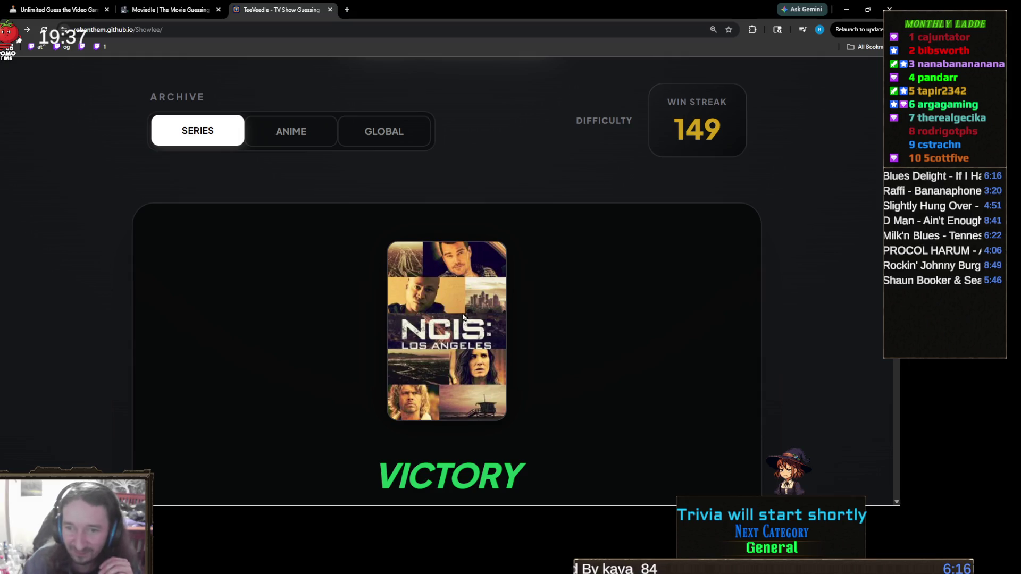
scroll(490, 312, "down", 2)
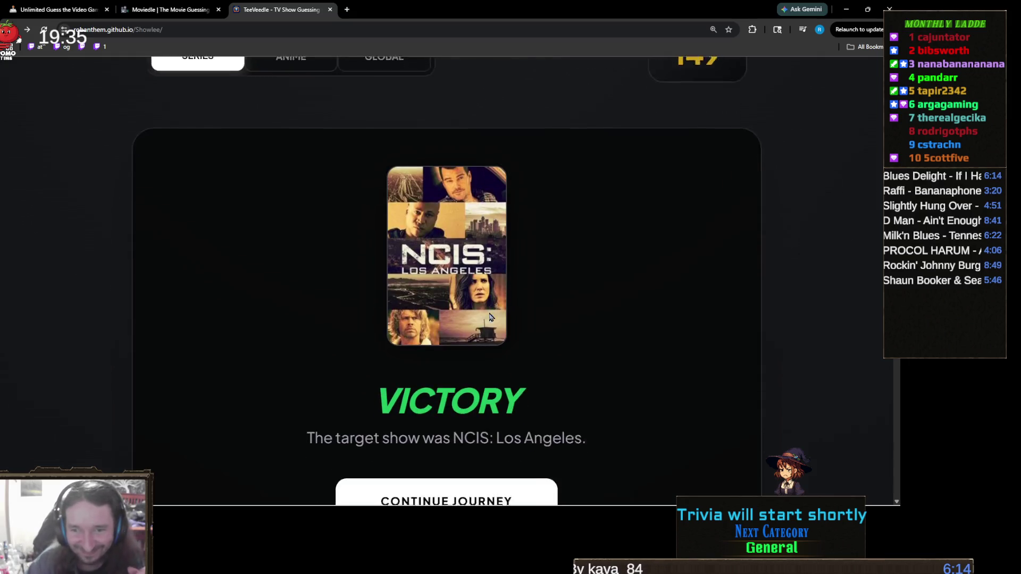
scroll(546, 340, "down", 2)
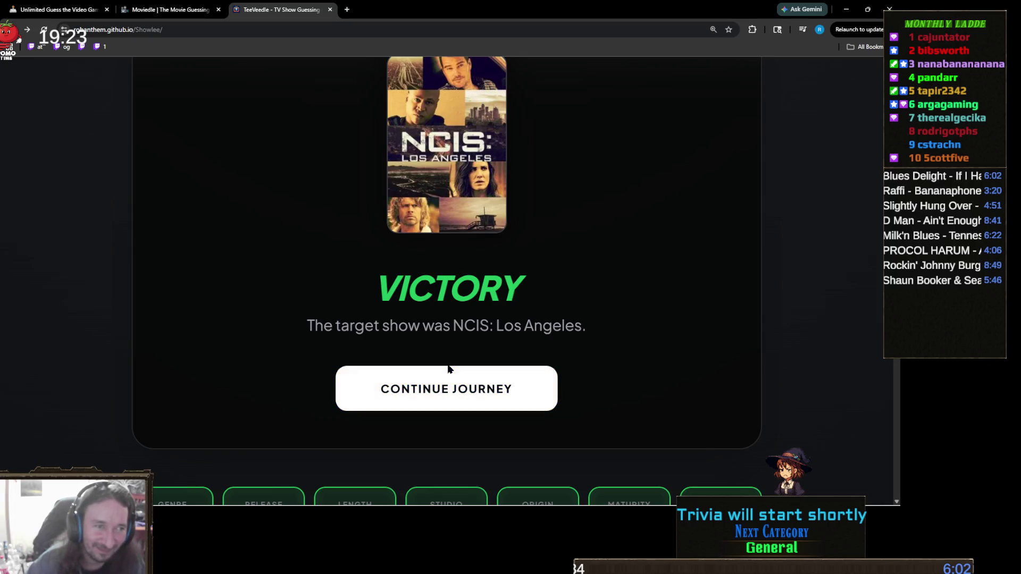
left_click(446, 383)
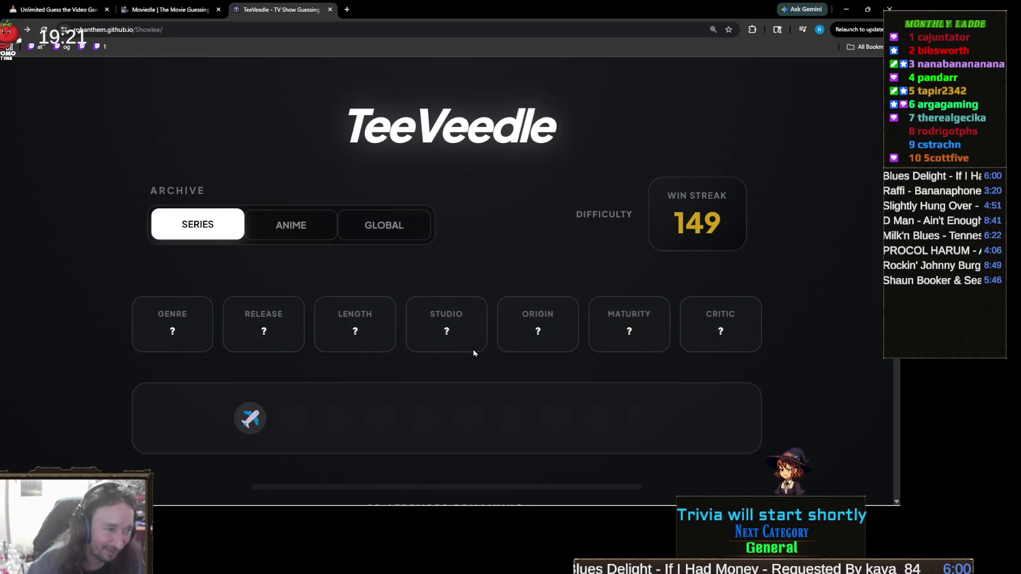
scroll(474, 348, "down", 3)
left_click(415, 431)
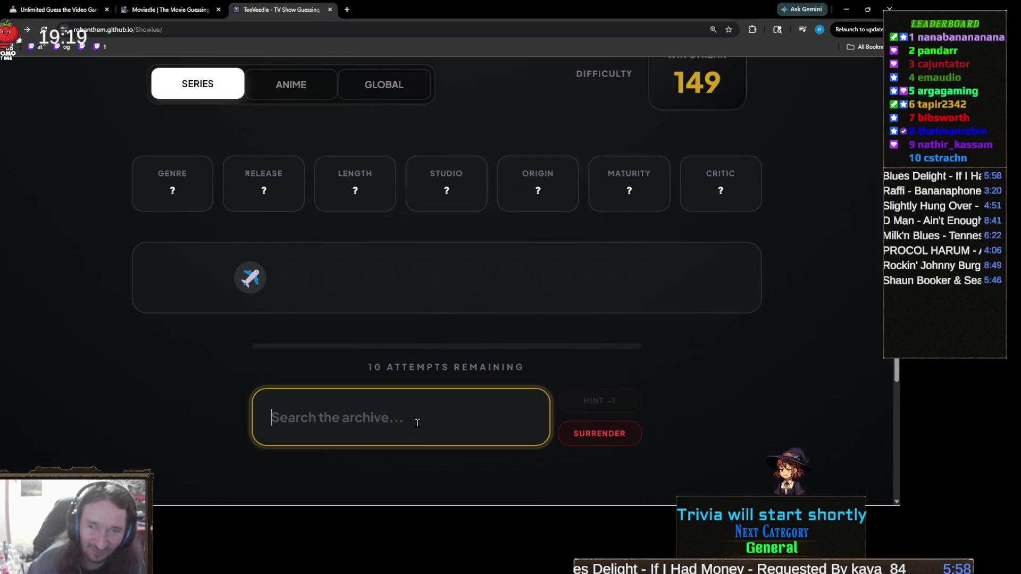
scroll(538, 320, "down", 1)
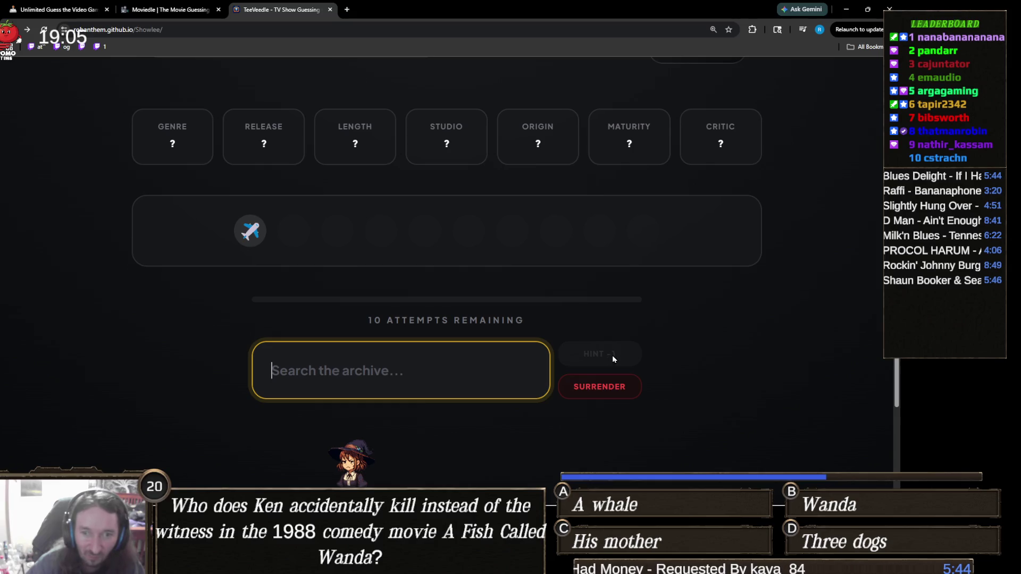
scroll(356, 344, "down", 1)
scroll(355, 344, "down", 2)
scroll(355, 344, "up", 4)
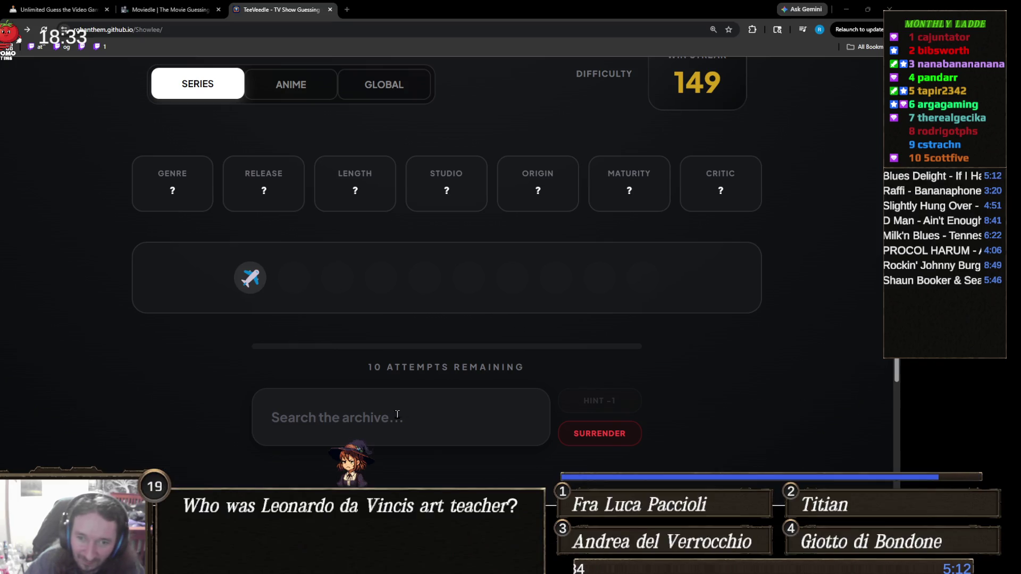
left_click(341, 417)
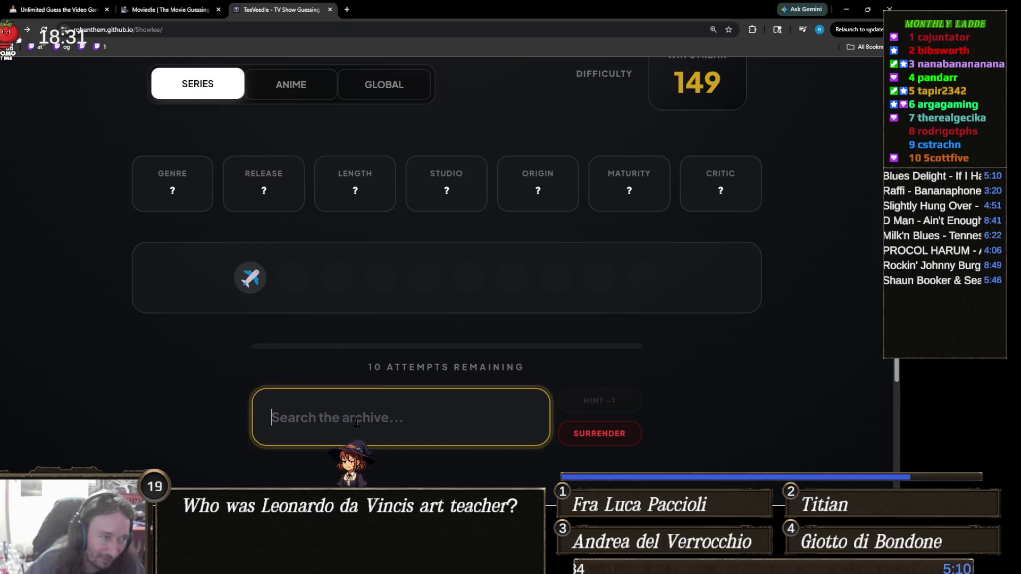
Step: Search 'lost' and guess Lost, winning the round on the first try
scroll(269, 337, "down", 1)
type("lost")
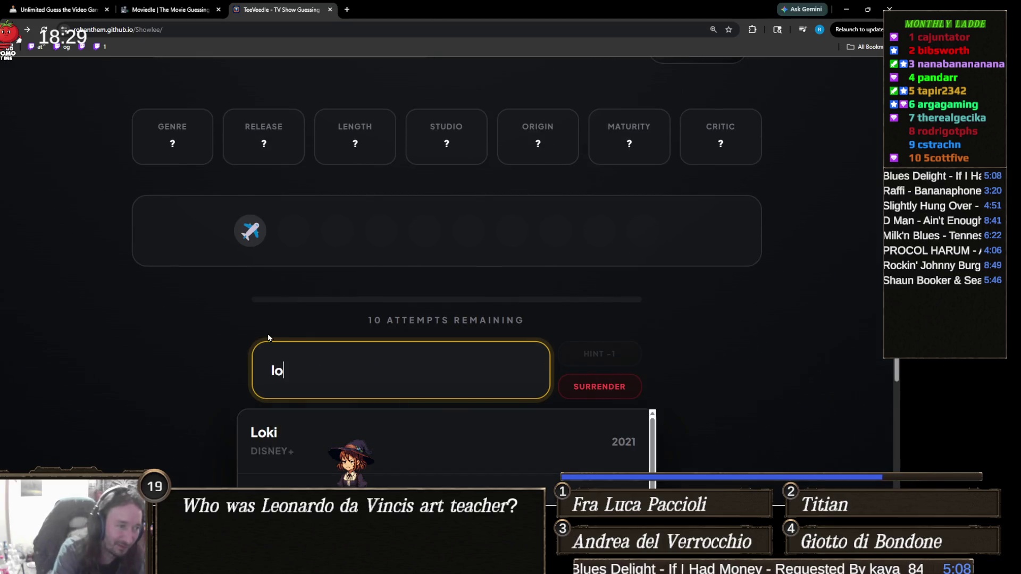
left_click(379, 402)
left_click(333, 381)
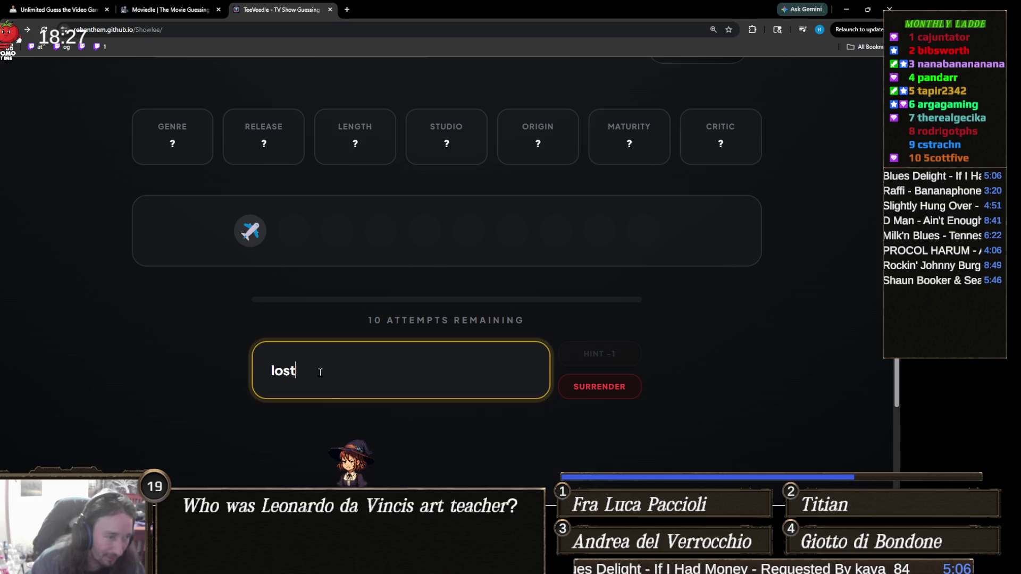
key("BackSpace")
left_click(319, 432)
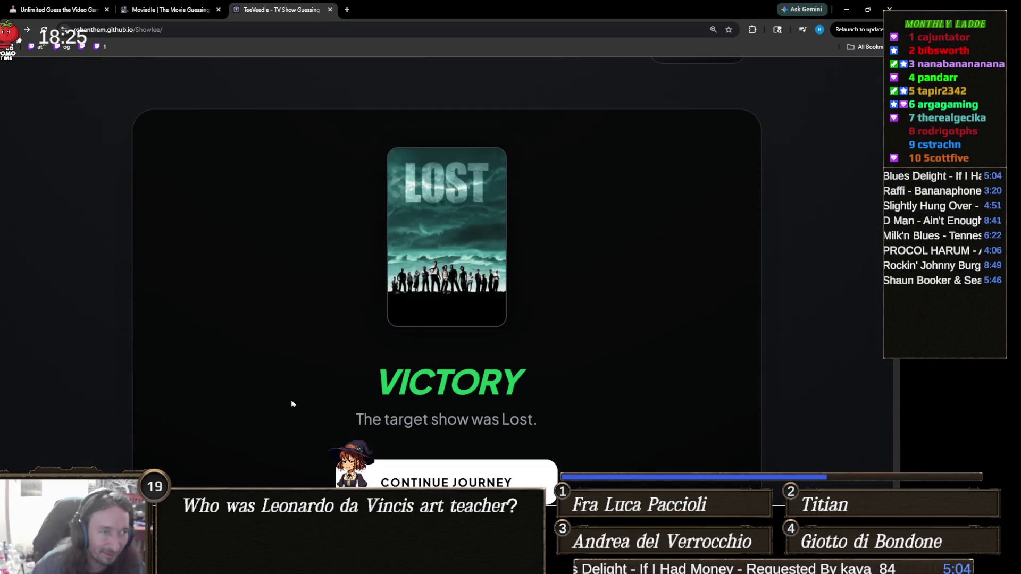
Step: Zoom the page out and continue to the next round with a 150 streak
scroll(291, 391, "down", 2)
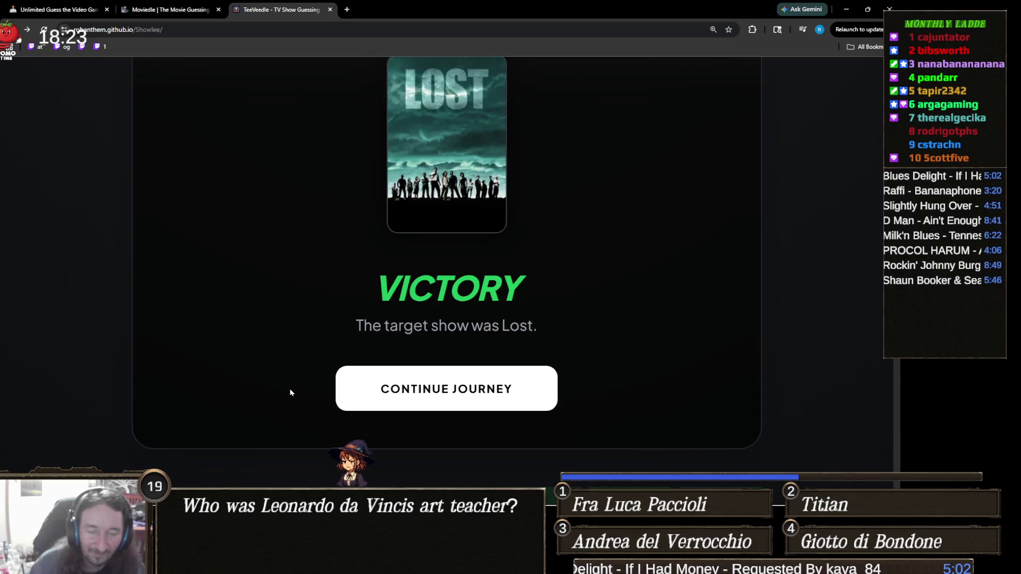
scroll(256, 355, "down", 4)
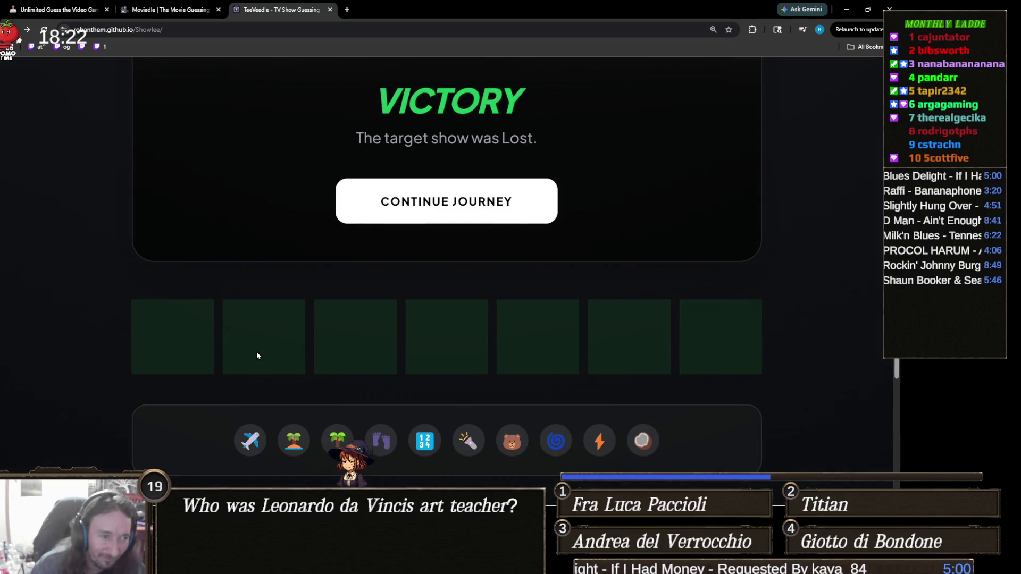
key("ctrl+minus")
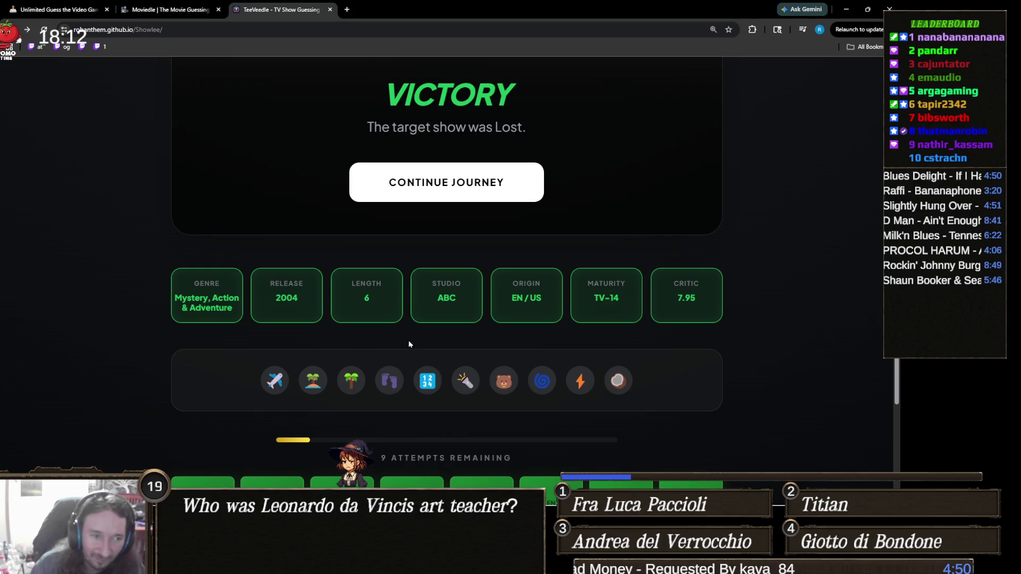
scroll(418, 344, "down", 3)
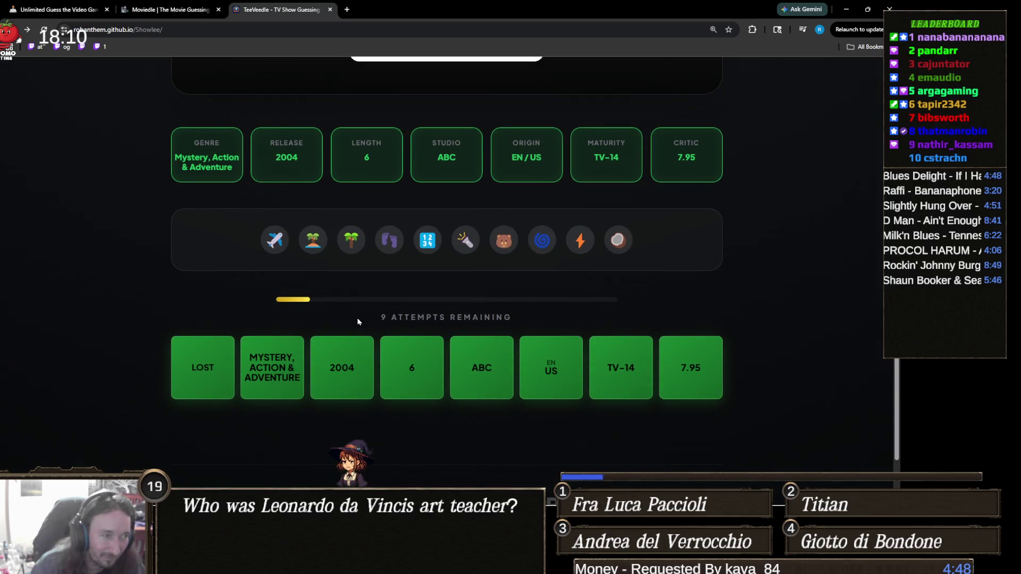
scroll(360, 323, "up", 3)
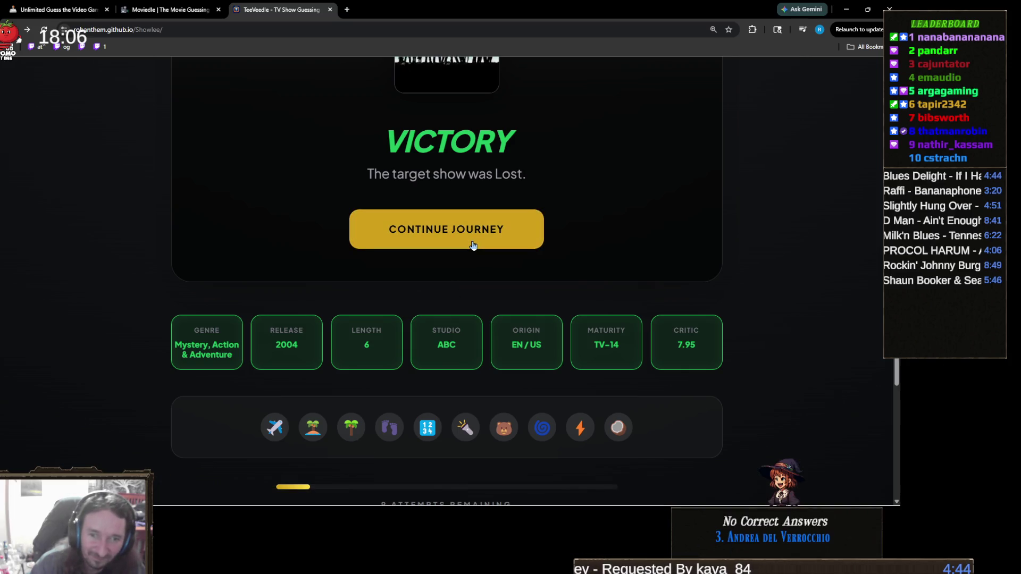
left_click(473, 244)
Step: Submit 'the boys' search as The Boys guess, matching length 5 and EN/US origin
scroll(473, 345, "down", 1)
left_click(409, 358)
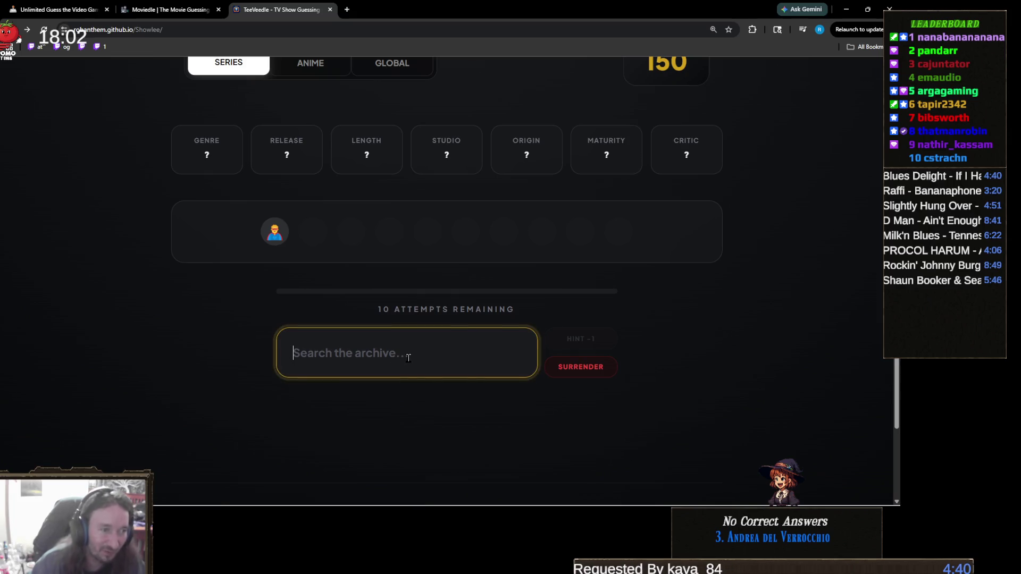
type("th")
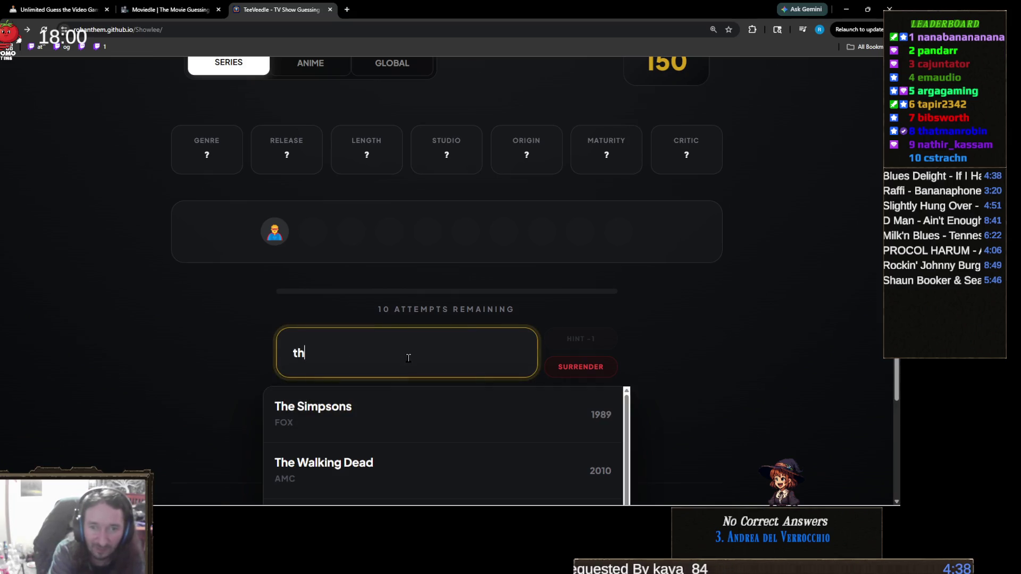
type("e boys")
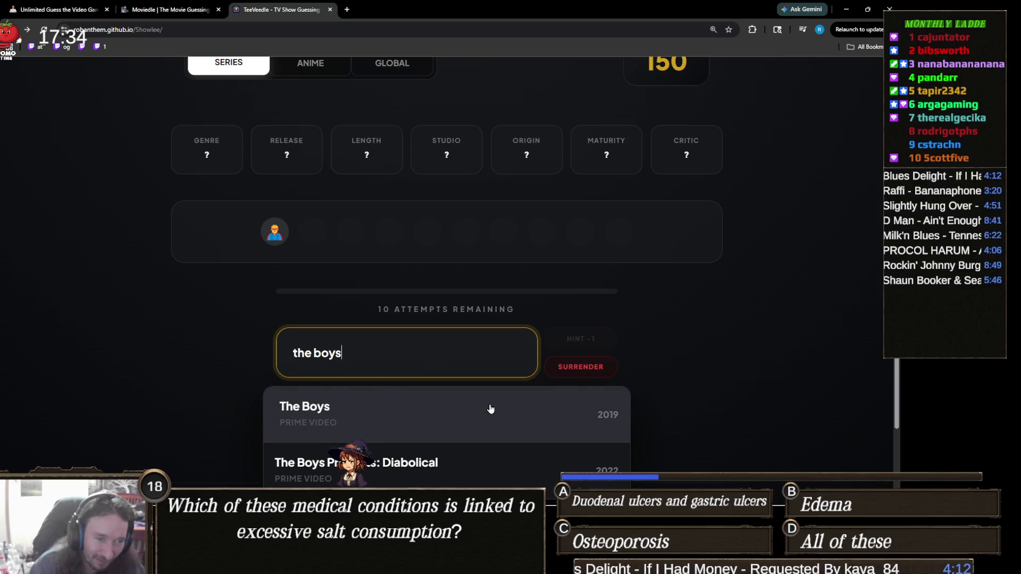
left_click(420, 425)
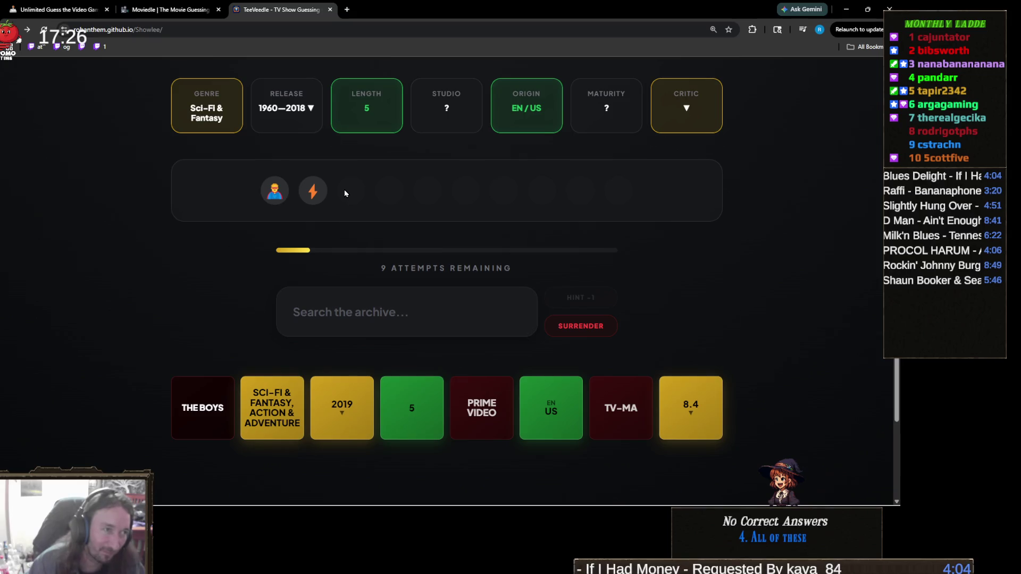
Step: Guess The Flash as the next show
left_click(428, 308)
type("the flash")
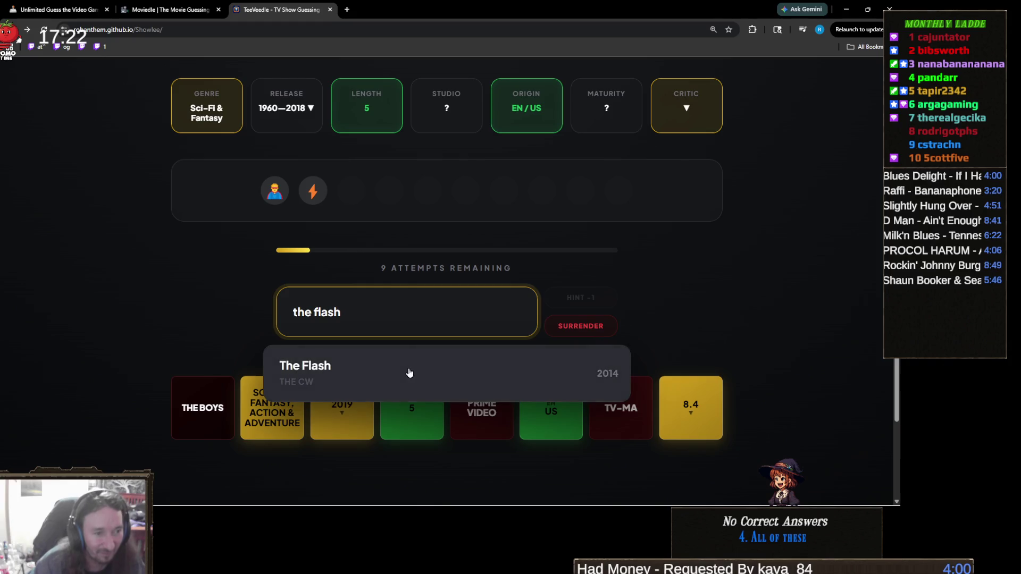
left_click(409, 372)
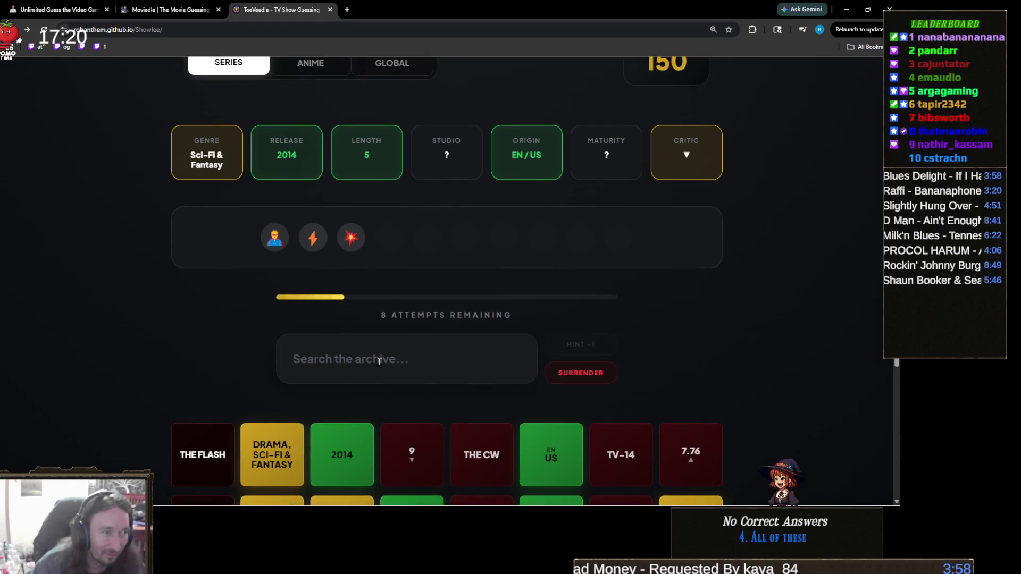
Step: Try archive searches for 'legends of', 'small' and 'daredevi', clearing each
left_click(416, 365)
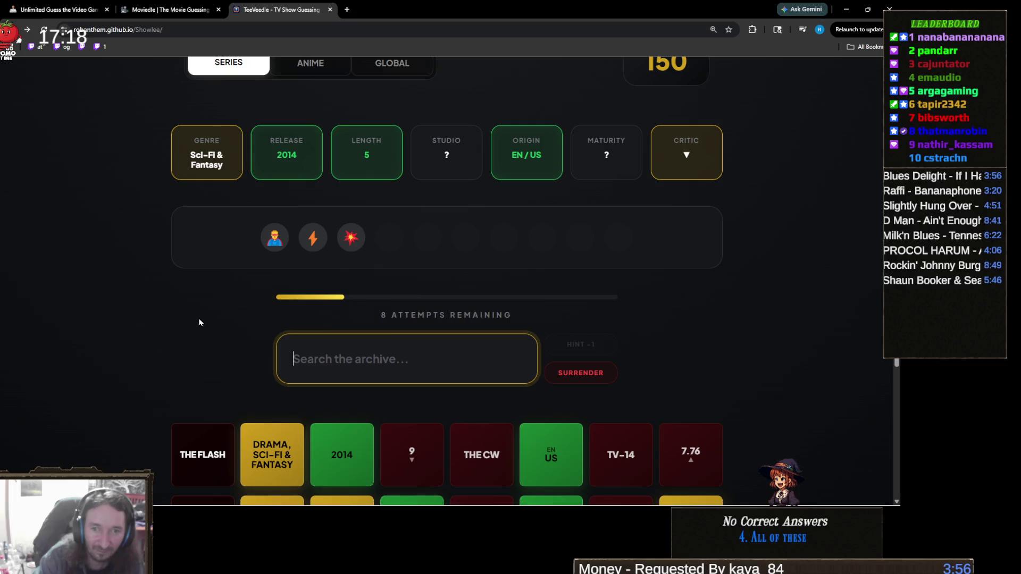
type("legends of")
key("ctrl+a")
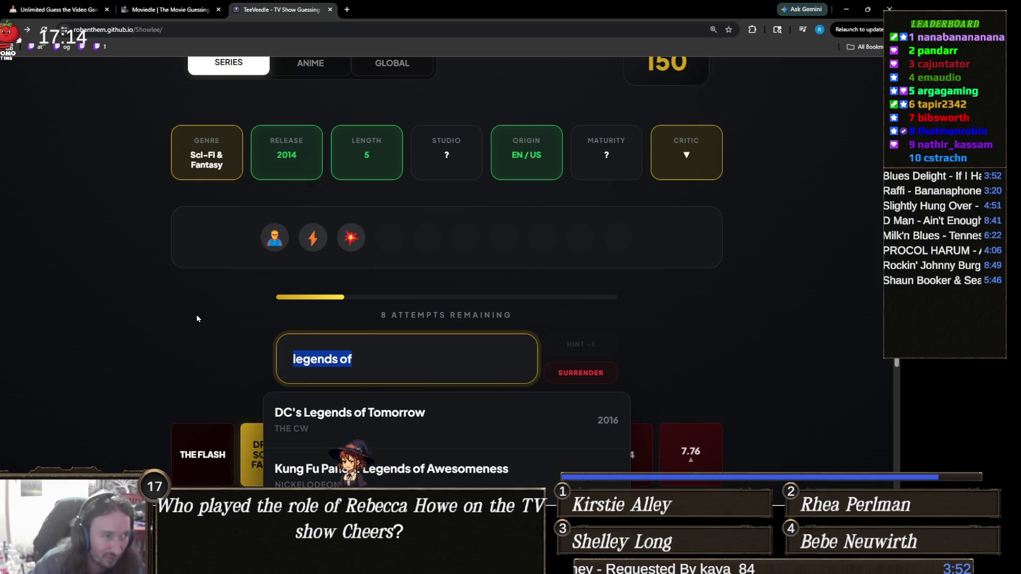
key("BackSpace")
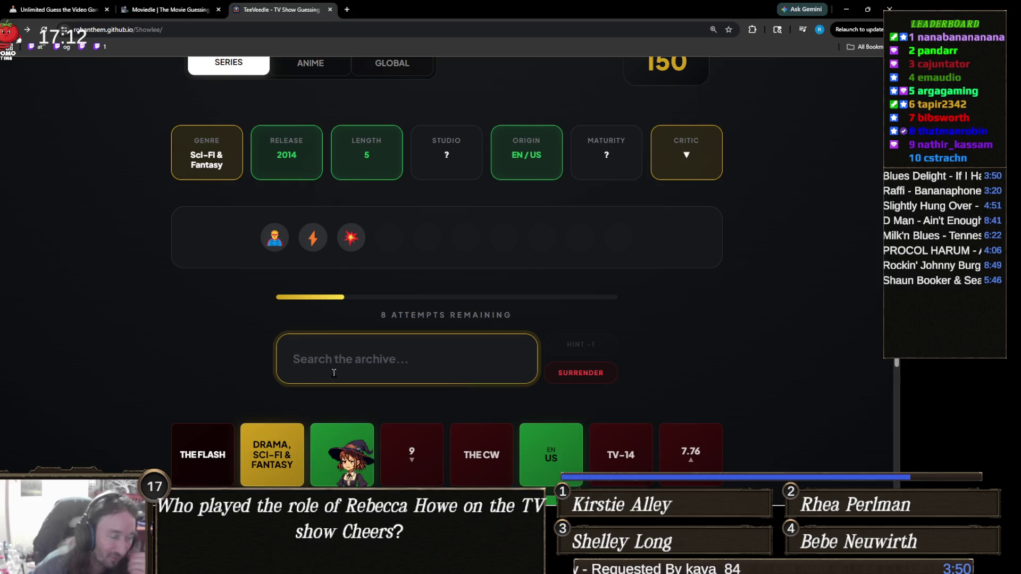
left_click(220, 352)
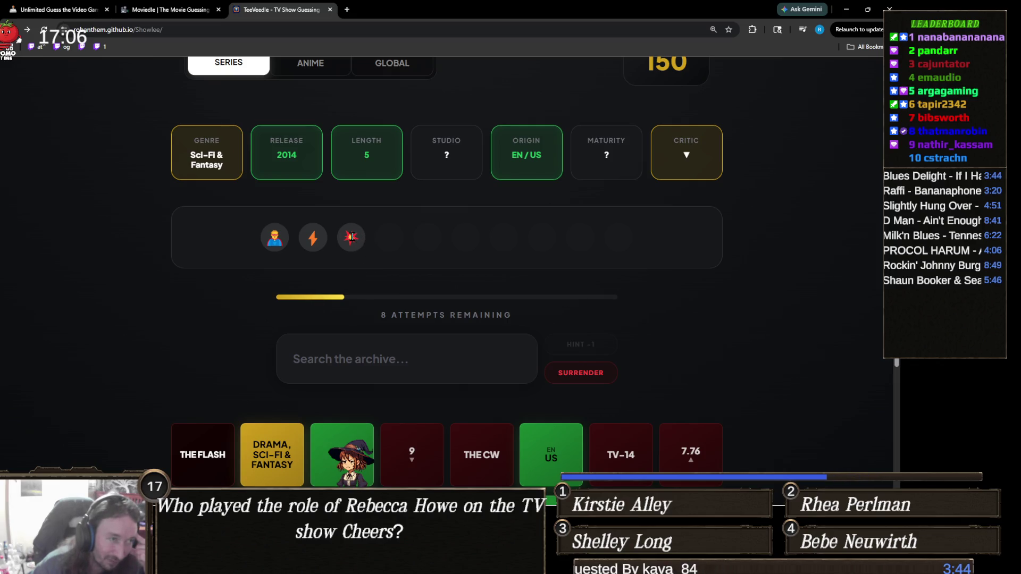
scroll(314, 301, "down", 3)
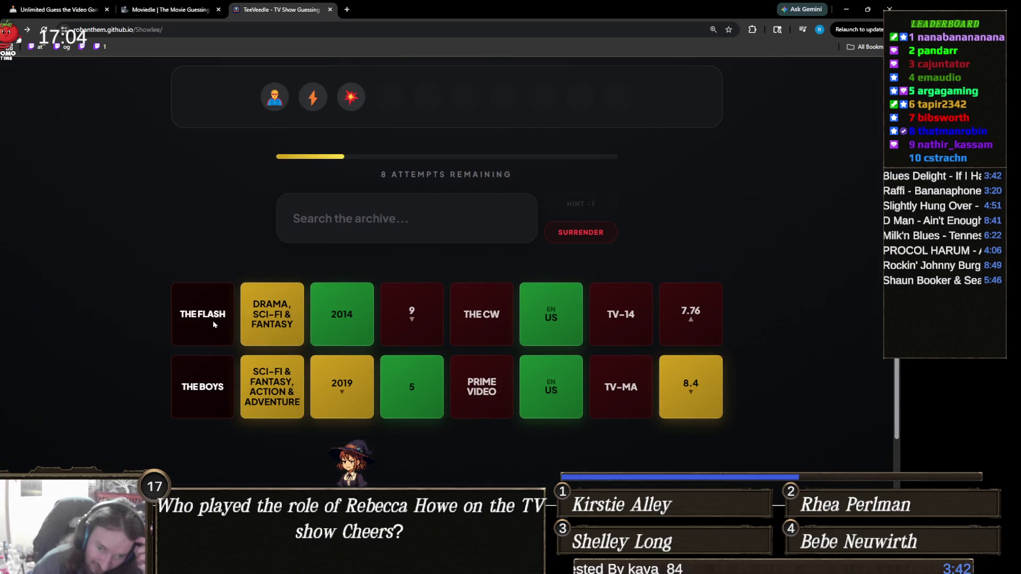
scroll(324, 322, "up", 2)
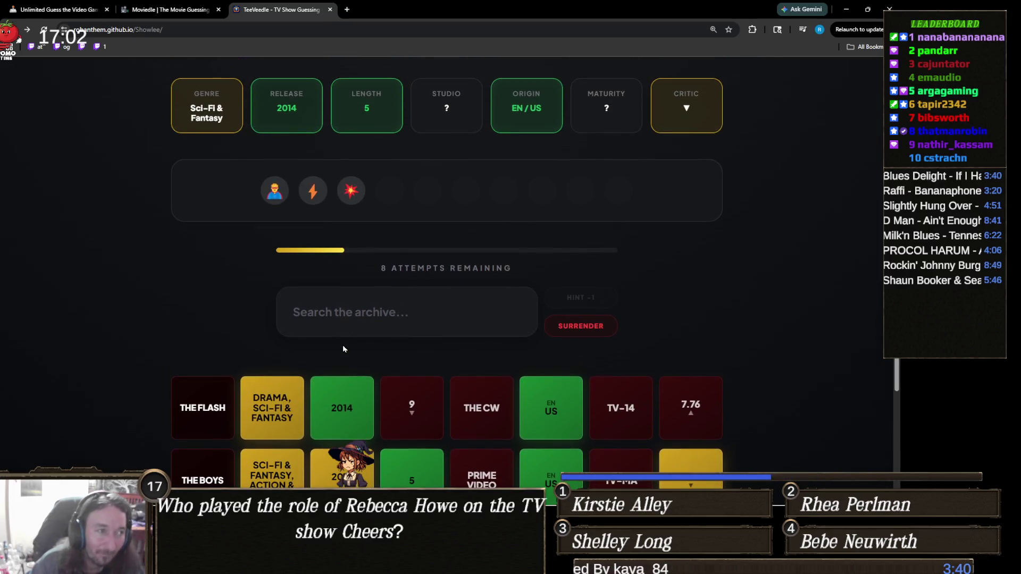
left_click(390, 305)
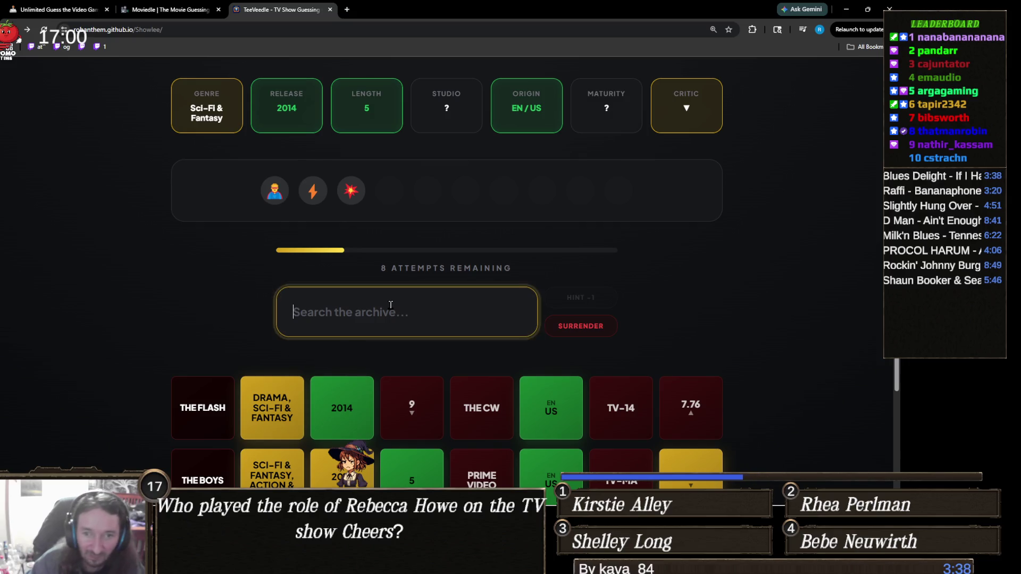
type("small")
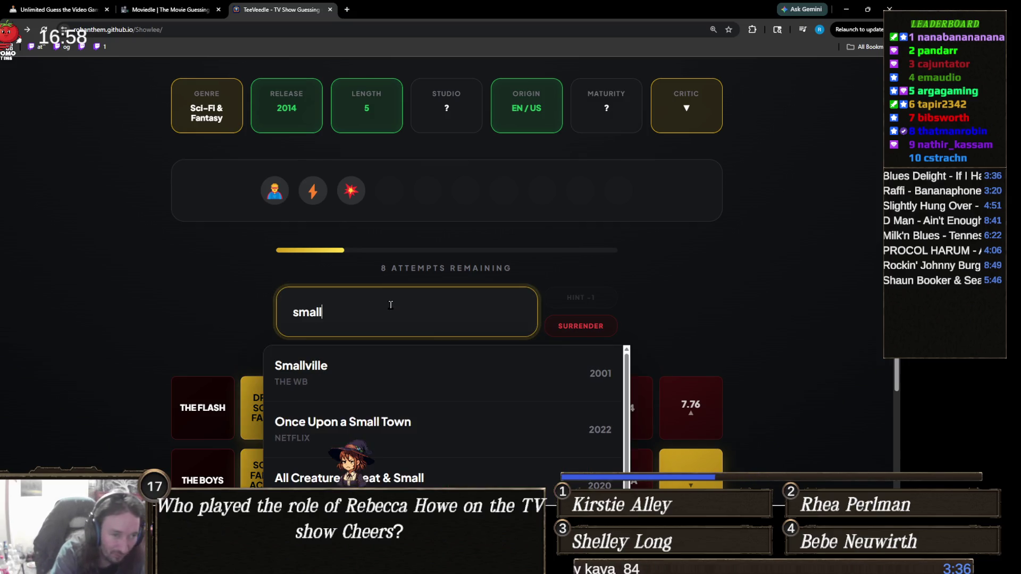
key("ctrl+a")
key("BackSpace")
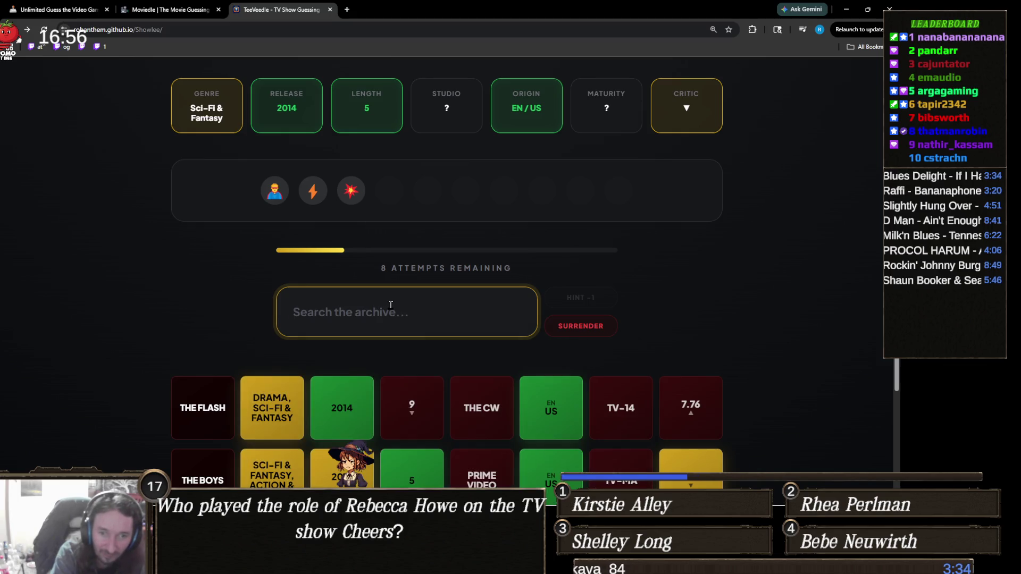
type("darede")
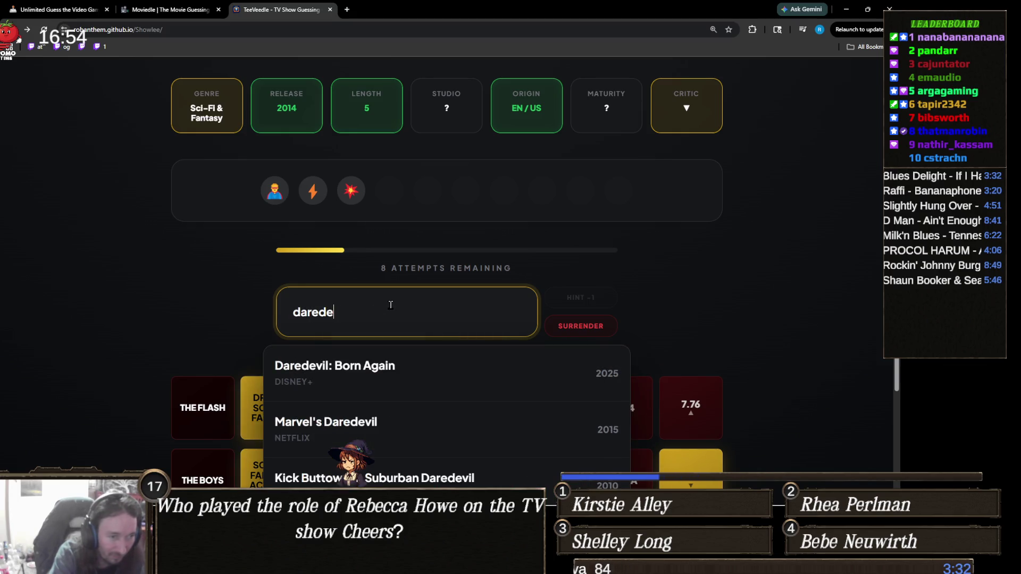
type("vi")
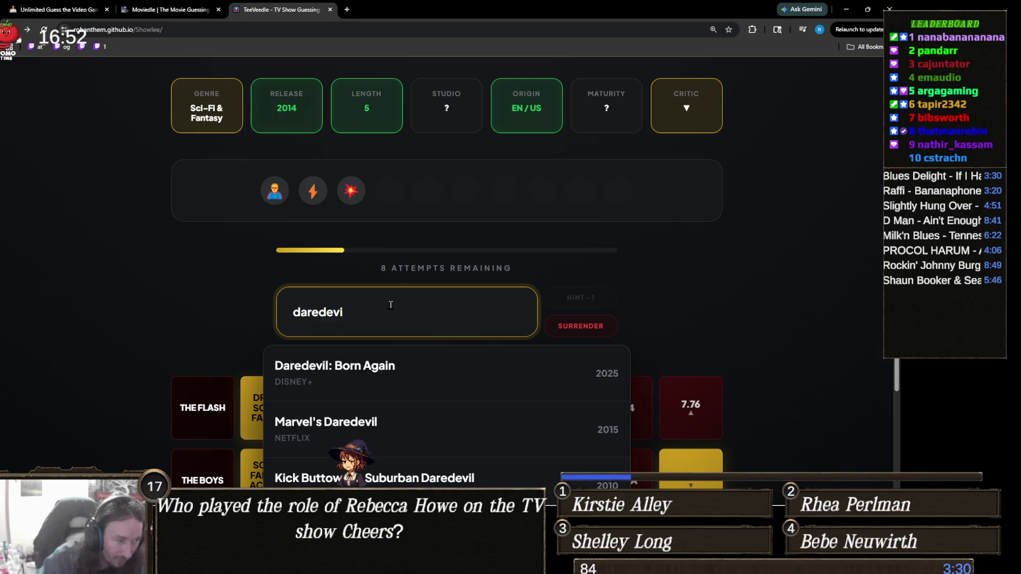
scroll(139, 259, "down", 1)
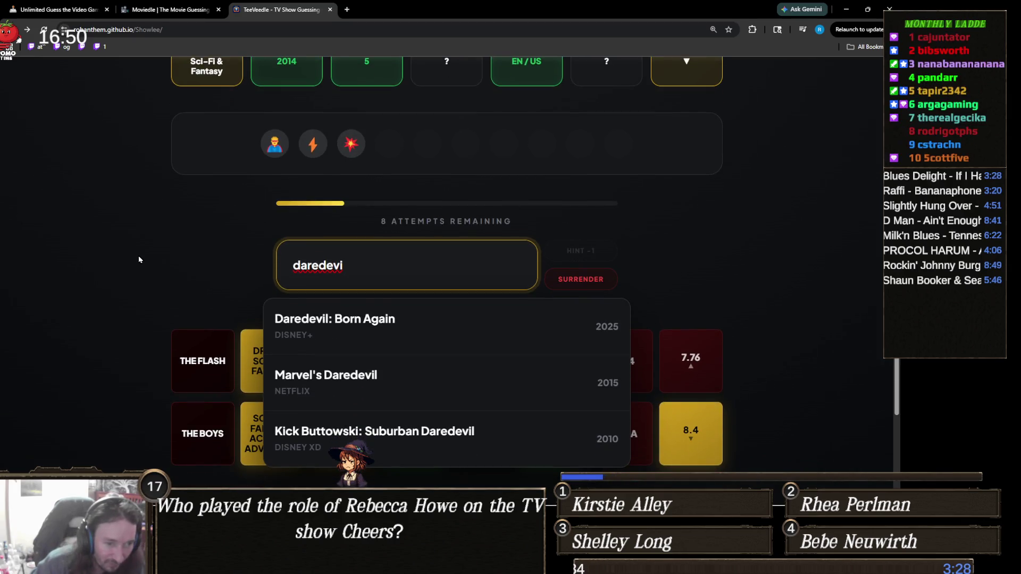
scroll(139, 260, "up", 2)
Step: Try more archive searches for 'punisher', 'teen titan' and 'titan'
key("ctrl+a")
type("p")
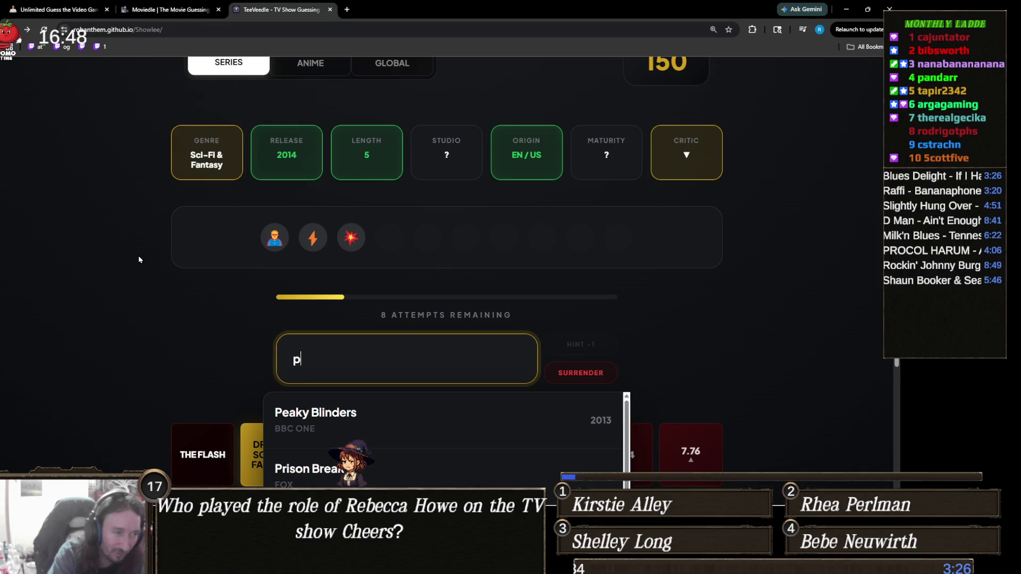
type("unisher")
key("ctrl+a")
key("BackSpace")
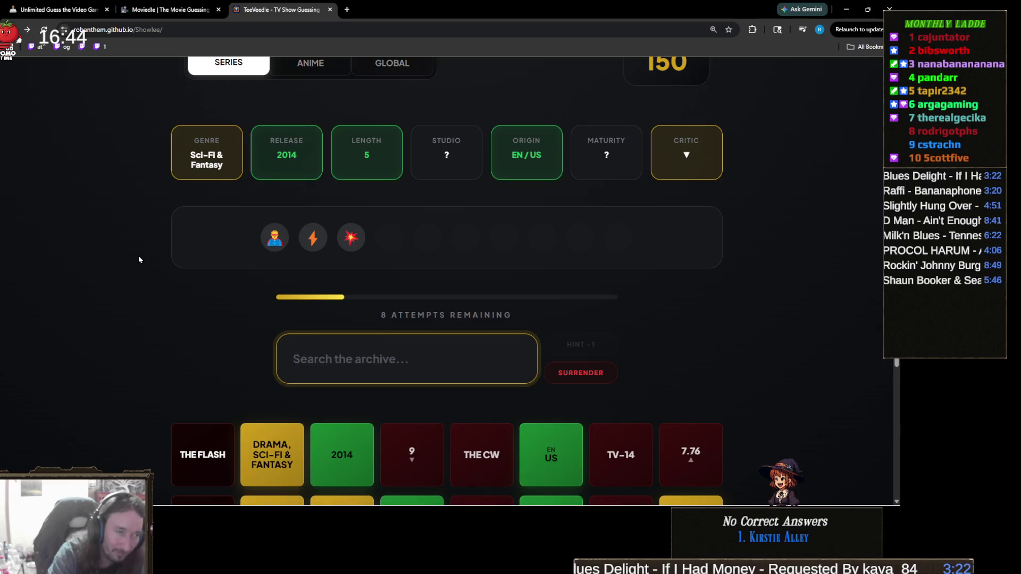
type("teen titan")
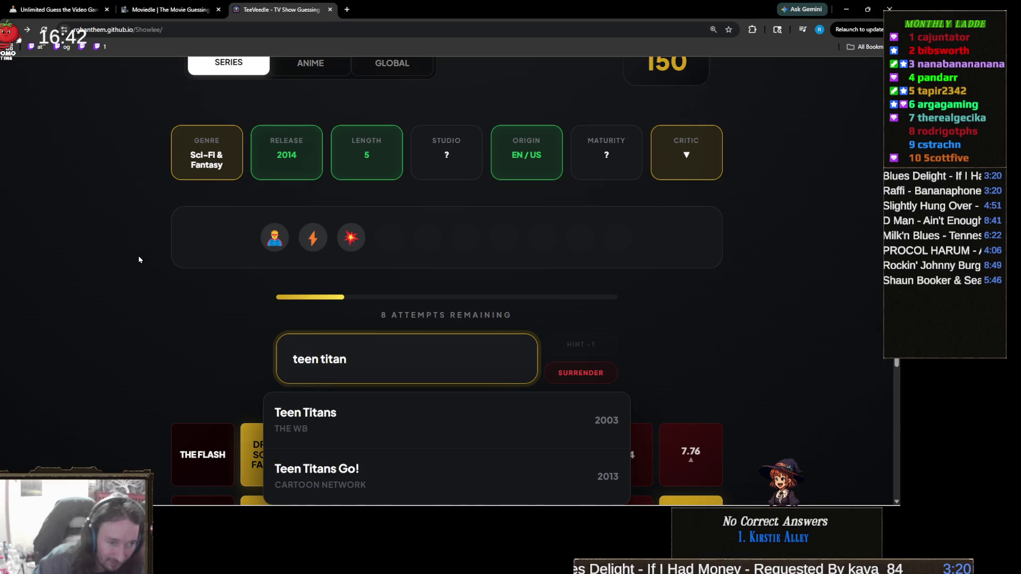
scroll(139, 259, "down", 2)
scroll(156, 308, "up", 2)
key("ctrl+a")
key("BackSpace")
type("ti")
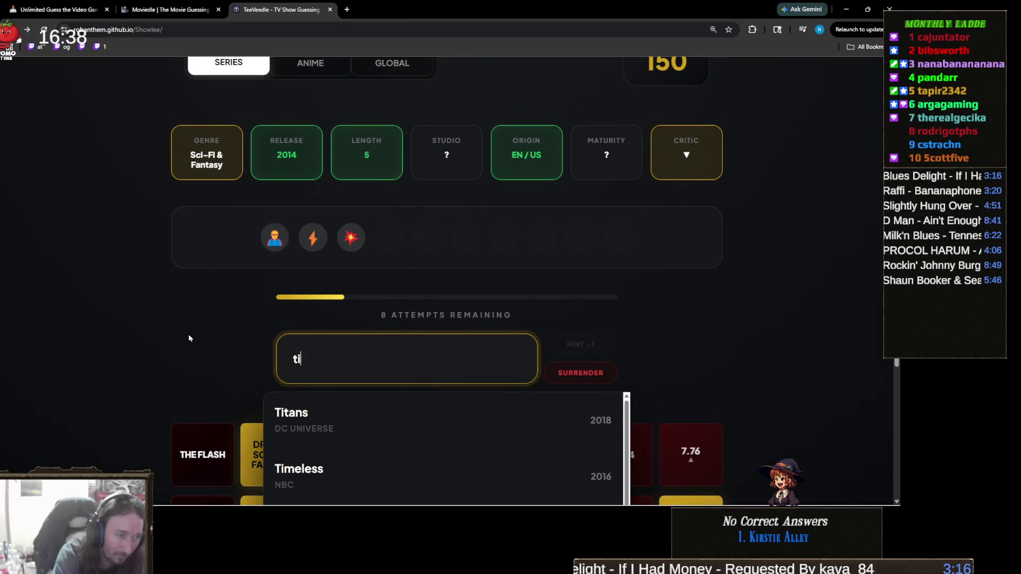
key("BackSpace")
key("BackSpace")
type("titan")
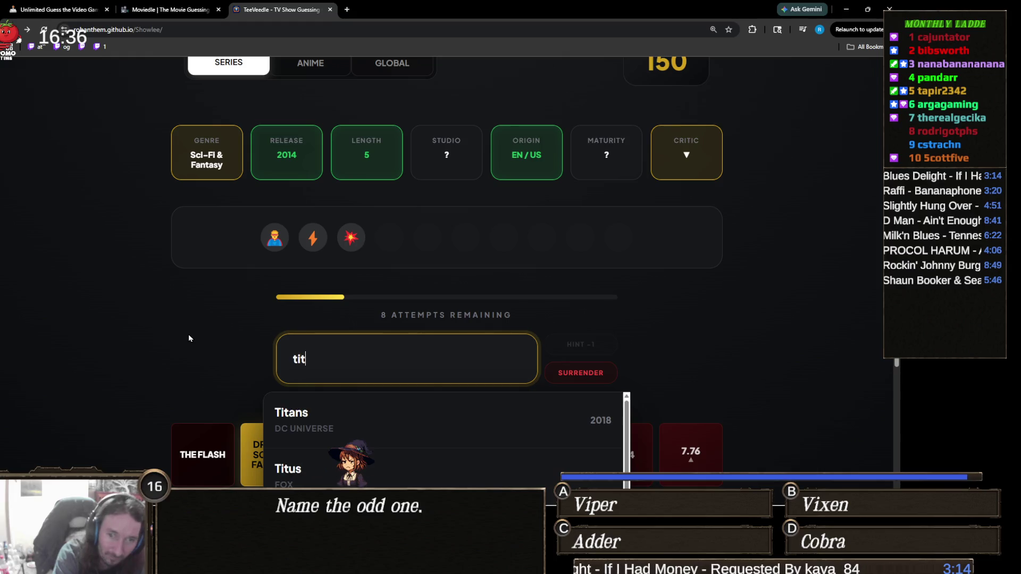
Step: Replace the 'titans' search with 'arrow' and guess Arrow (The CW, 2012), leaving 7 attempts
scroll(177, 328, "down", 3)
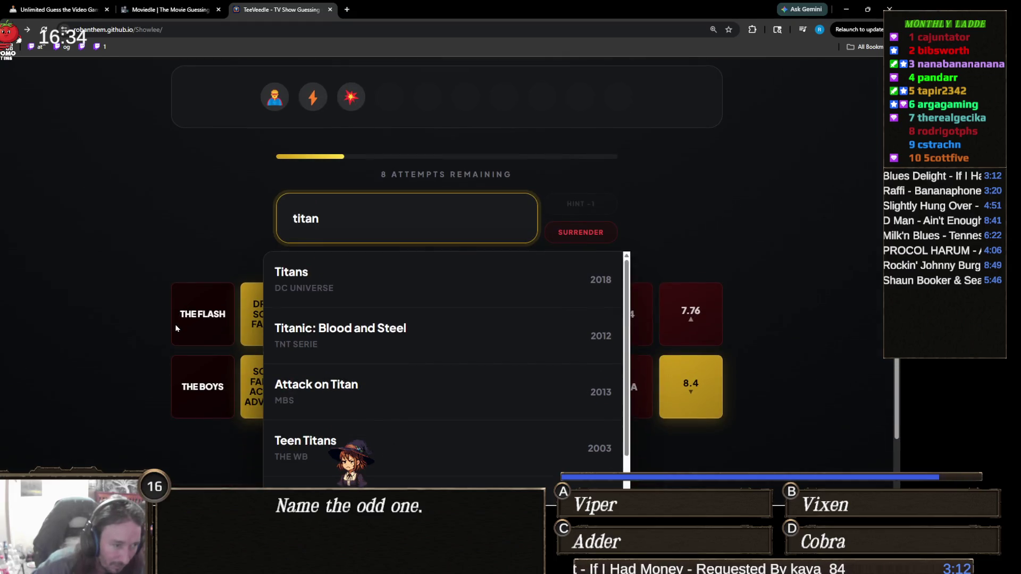
type("s")
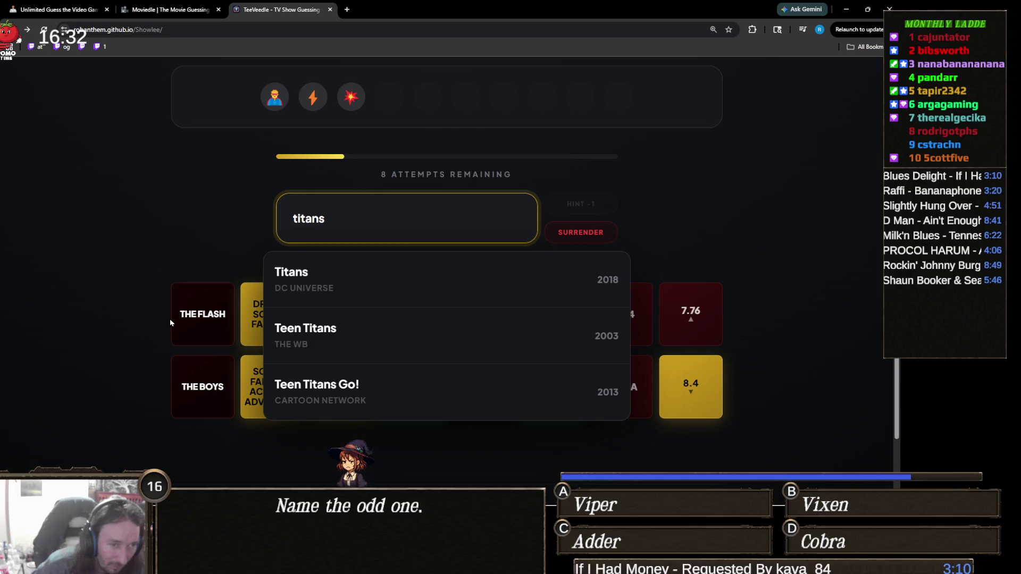
scroll(160, 314, "up", 2)
key("ctrl+a")
type("arrow")
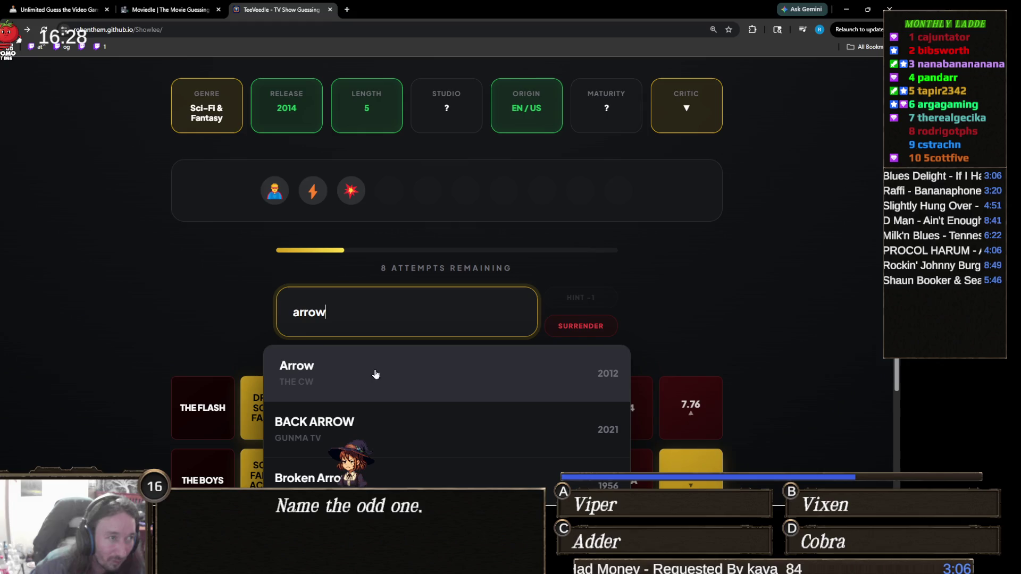
scroll(136, 311, "up", 2)
scroll(136, 310, "down", 2)
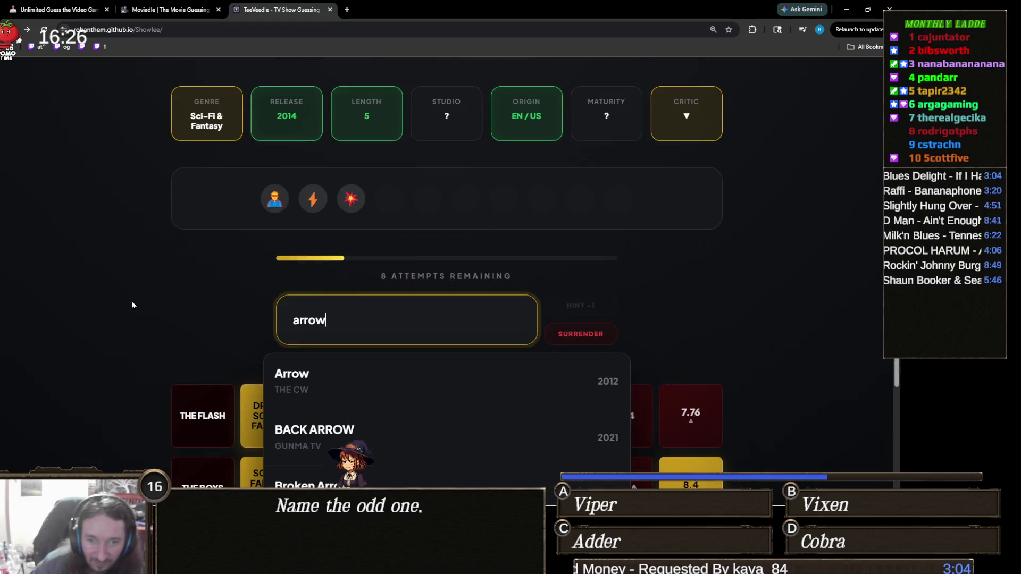
left_click(337, 375)
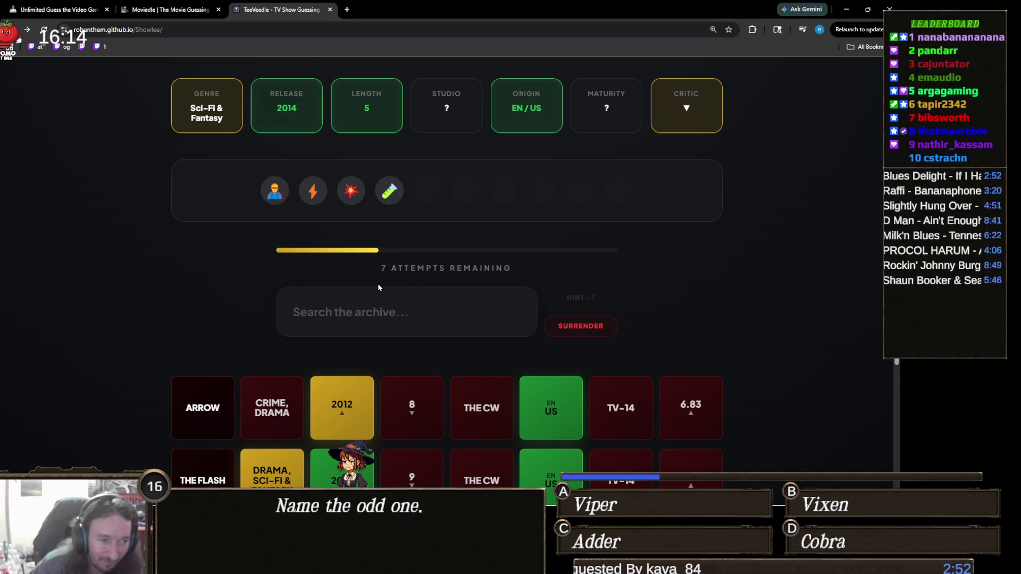
Step: Try a 'slater'' search in the archive box, then clear it
scroll(388, 287, "down", 3)
scroll(395, 357, "up", 3)
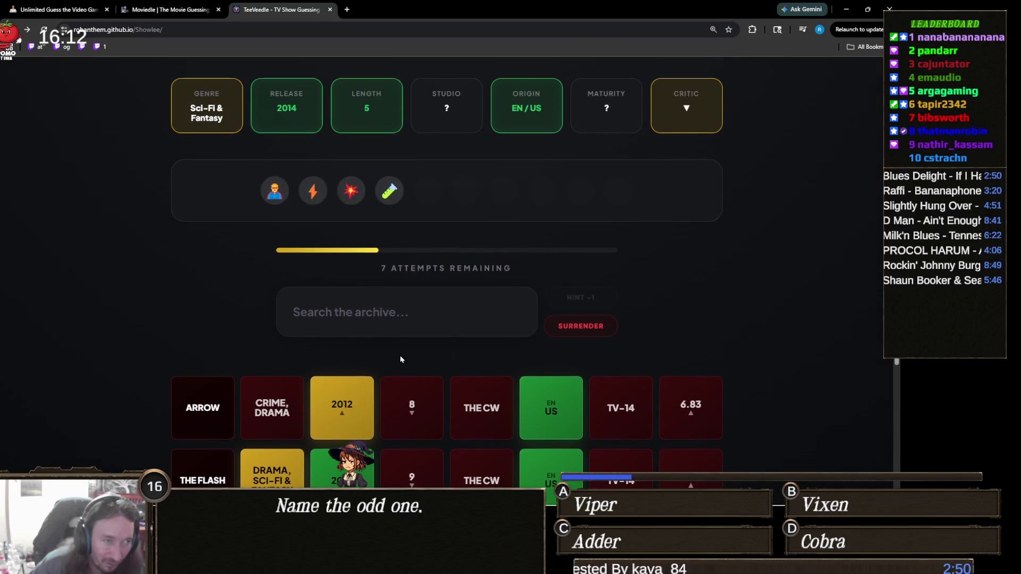
left_click(425, 319)
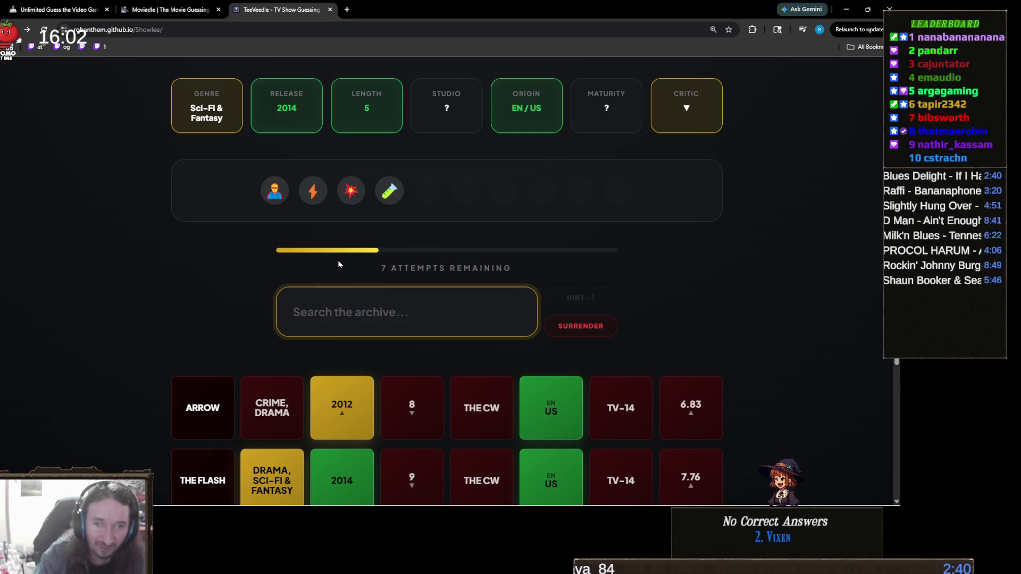
type("slater'")
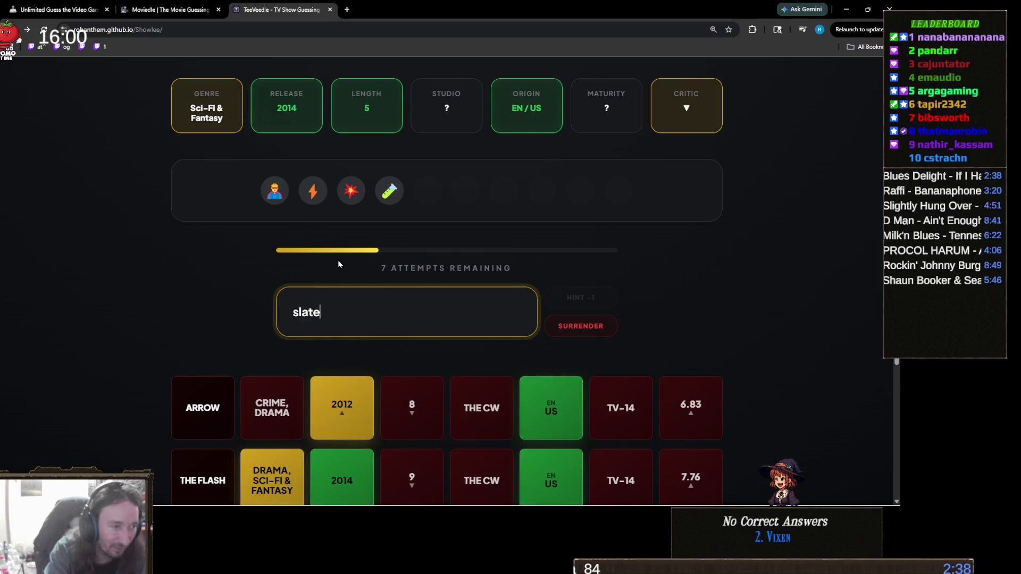
key("ctrl+a")
key("BackSpace")
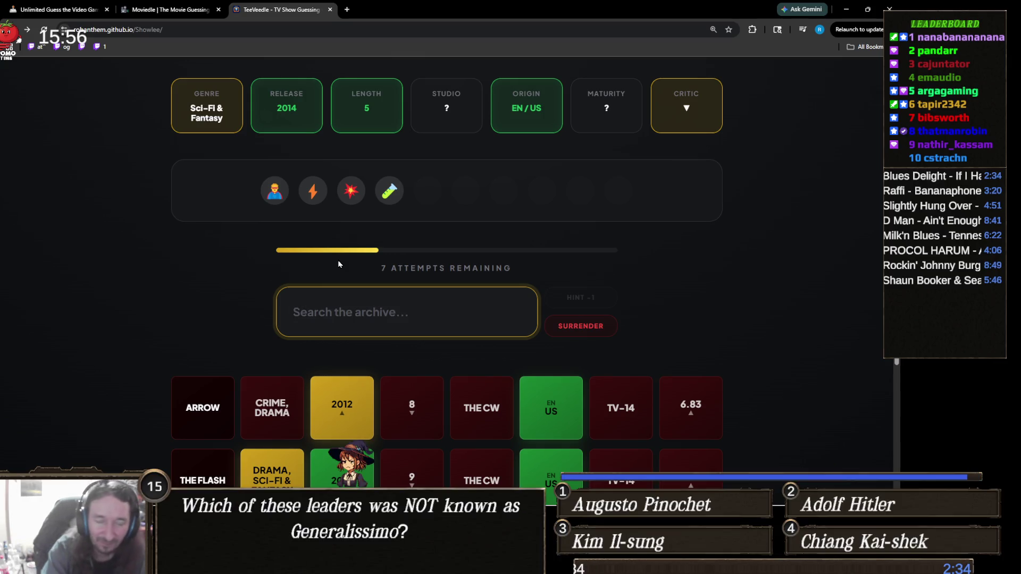
Step: Guess The Return of Superman and reveal the teenage-sidekick text hint, leaving 5 attempts
type("supe")
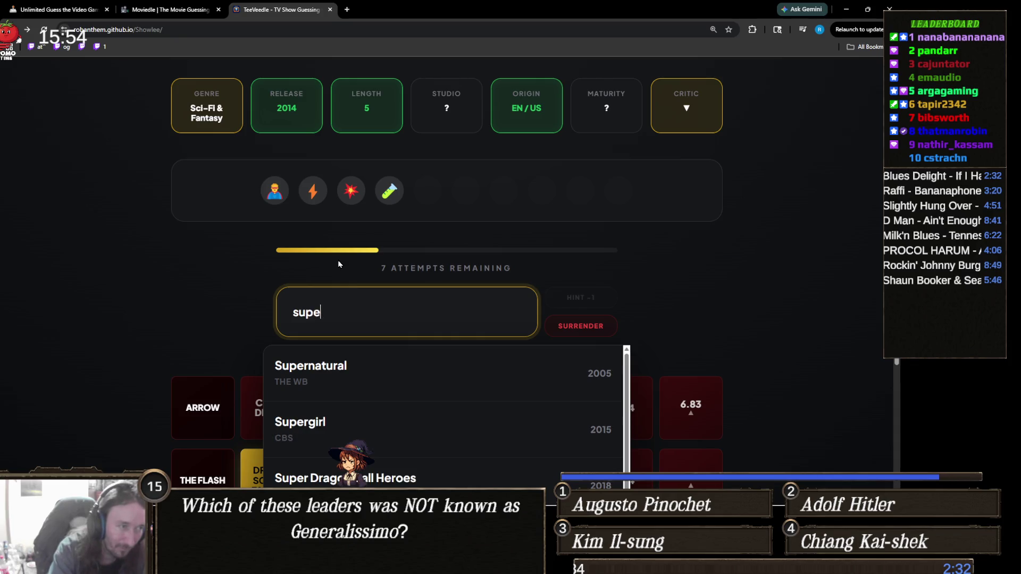
type("rm")
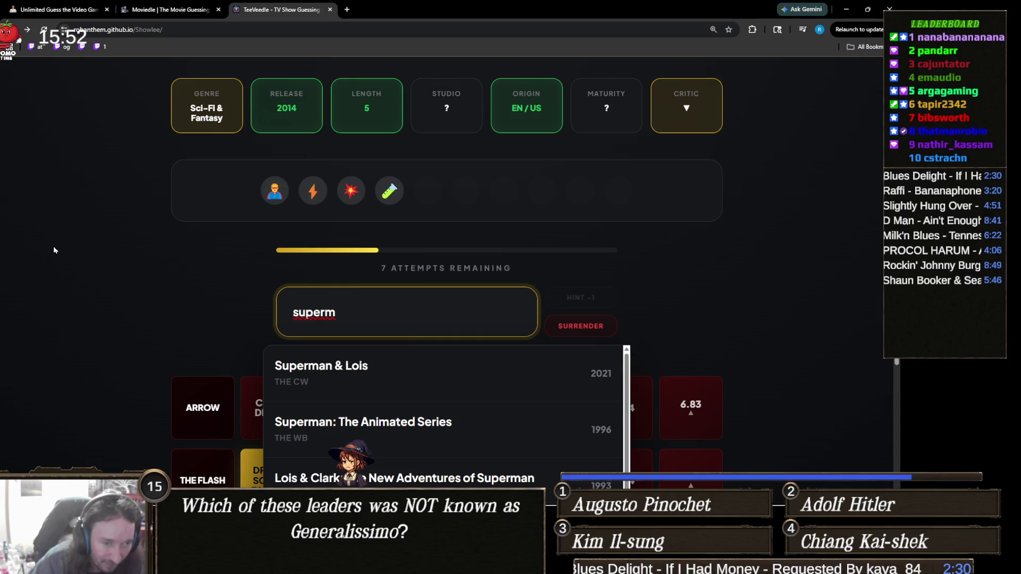
scroll(339, 264, "down", 2)
scroll(358, 344, "down", 1)
scroll(357, 344, "down", 3)
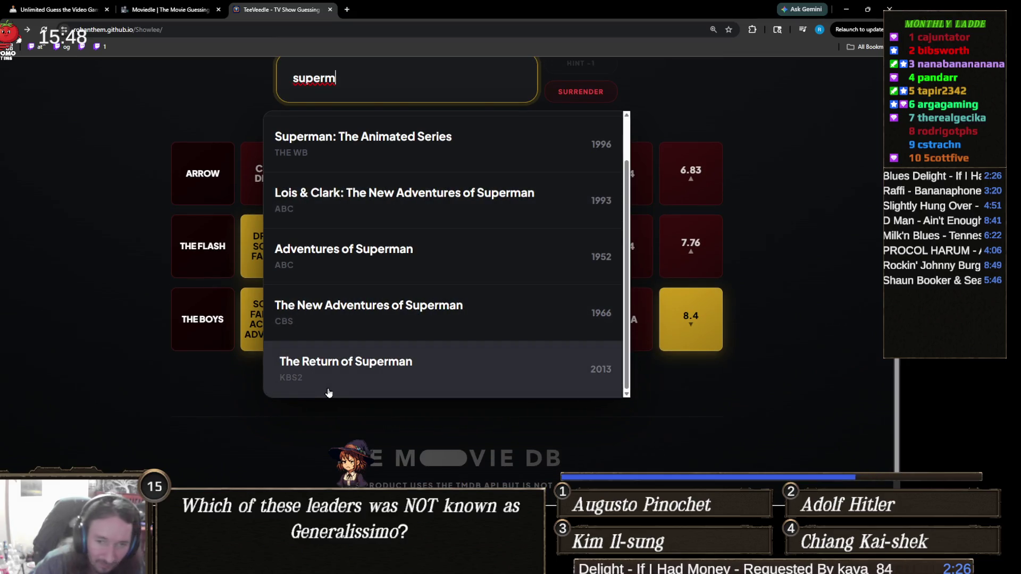
left_click(412, 378)
left_click(580, 251)
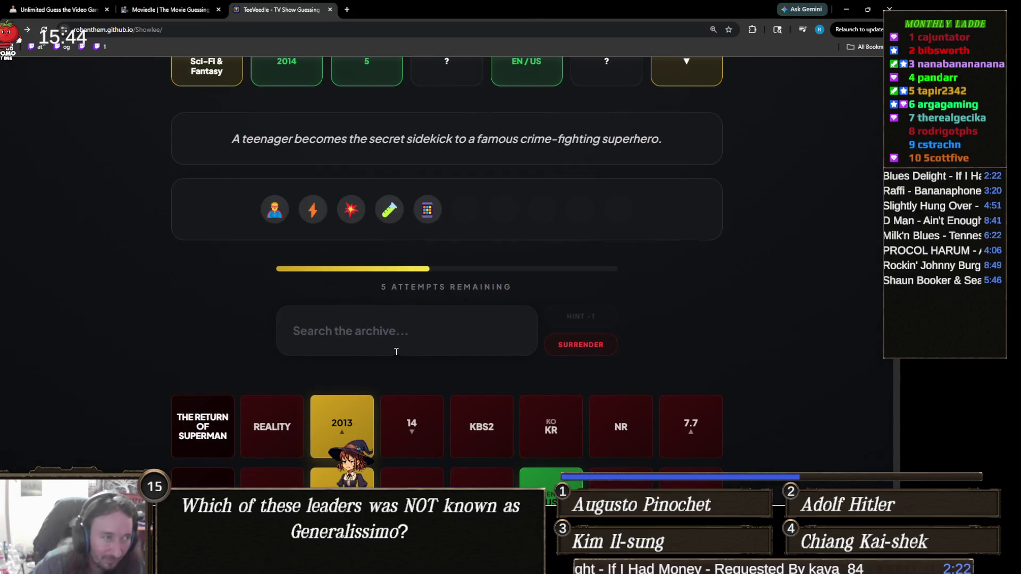
Step: Search 'ben 10' and guess a Ben 10 series, revealing Kids genre and TV-Y7 maturity
left_click(412, 313)
scroll(413, 319, "up", 2)
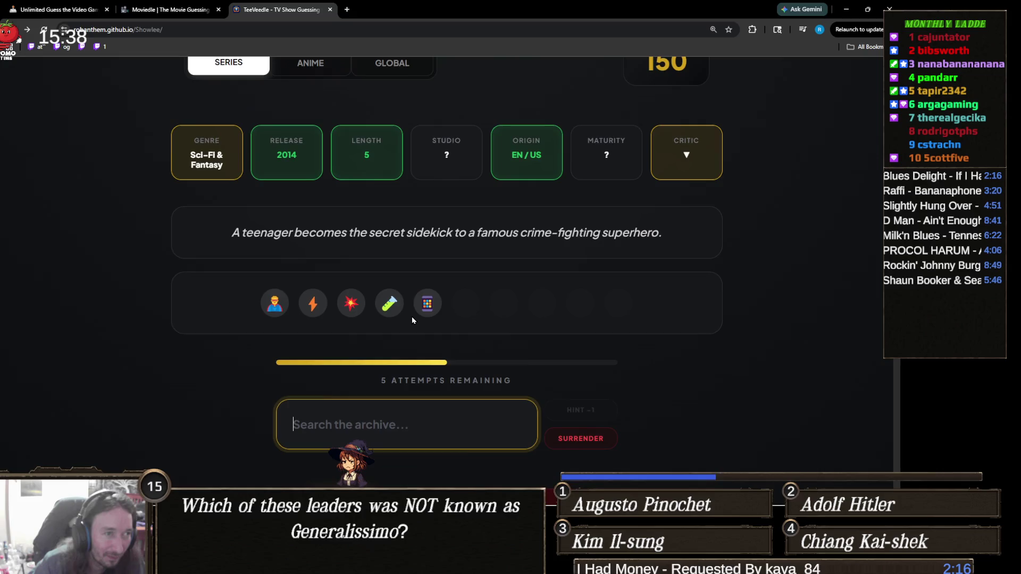
scroll(412, 316, "down", 2)
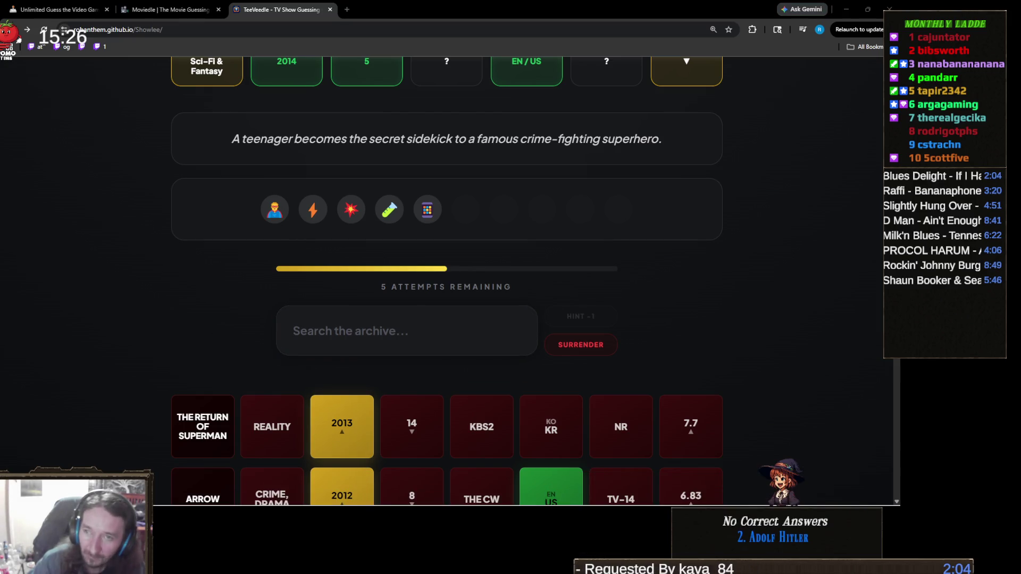
scroll(339, 379, "up", 1)
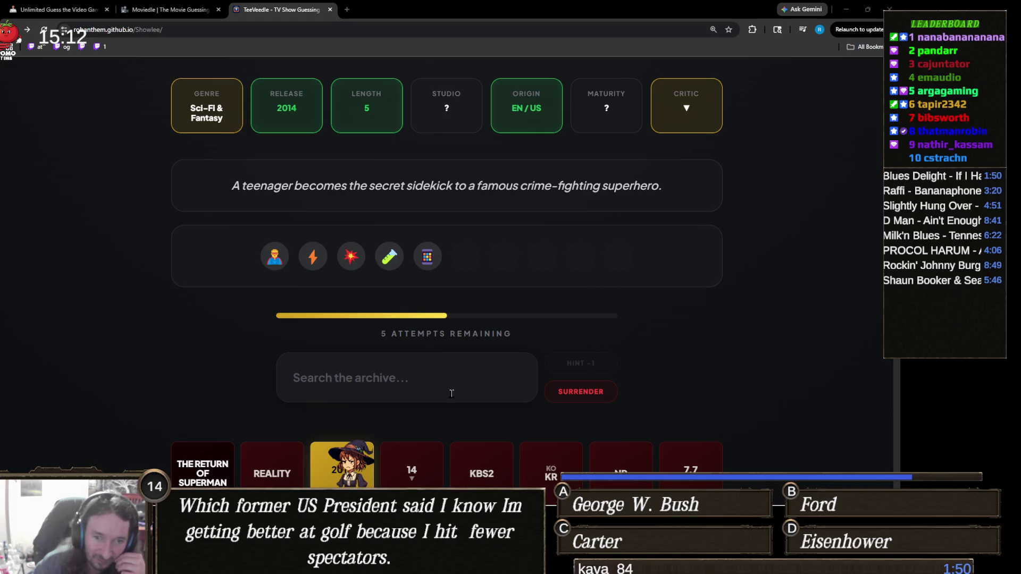
left_click(488, 369)
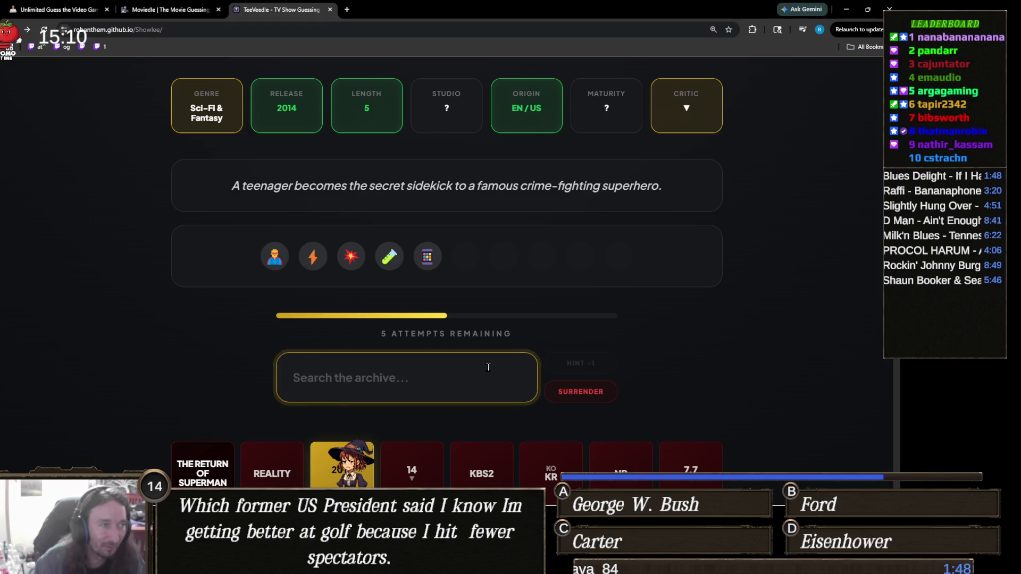
type("ben 10")
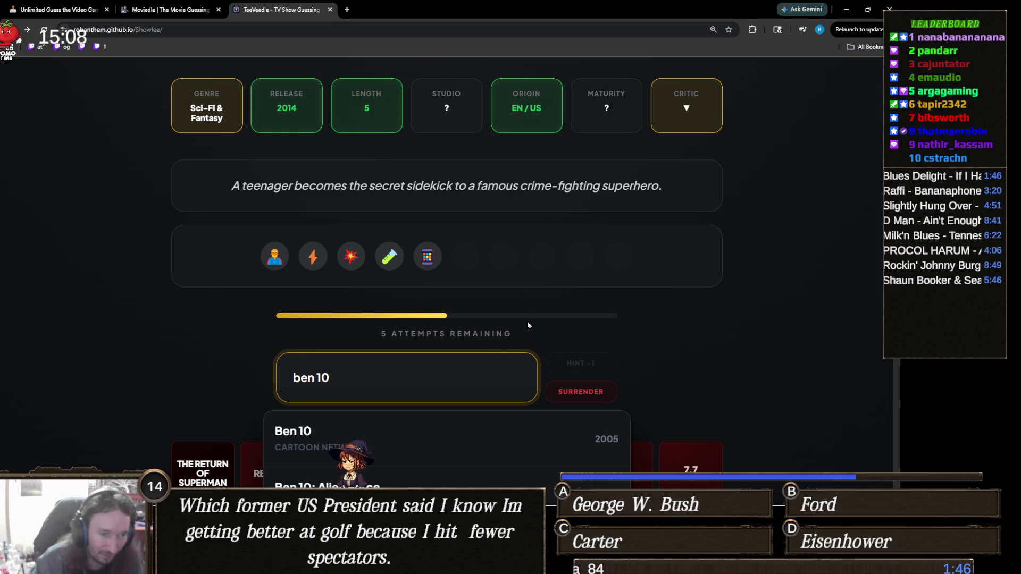
scroll(339, 252, "down", 3)
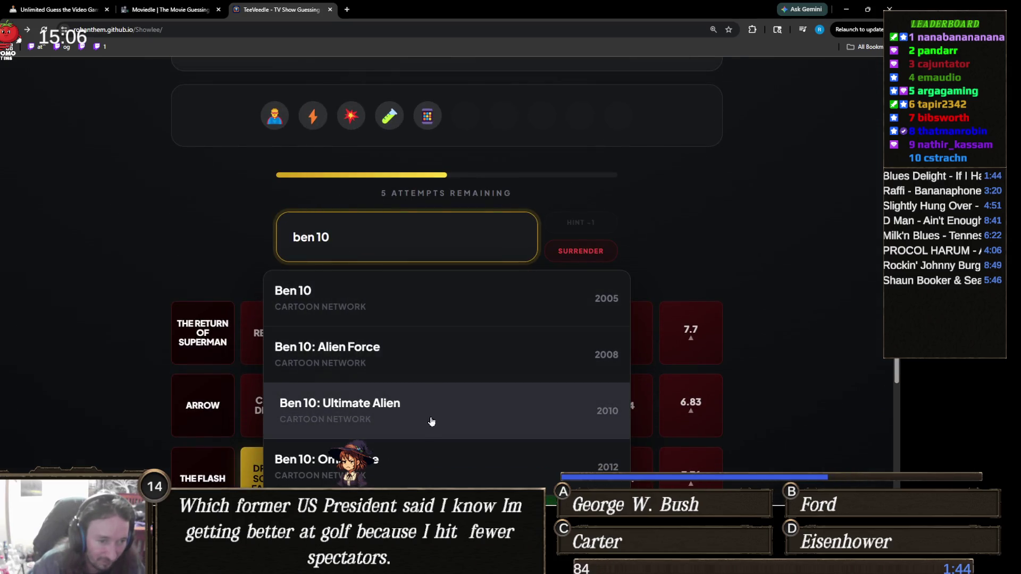
left_click(404, 461)
scroll(266, 309, "up", 1)
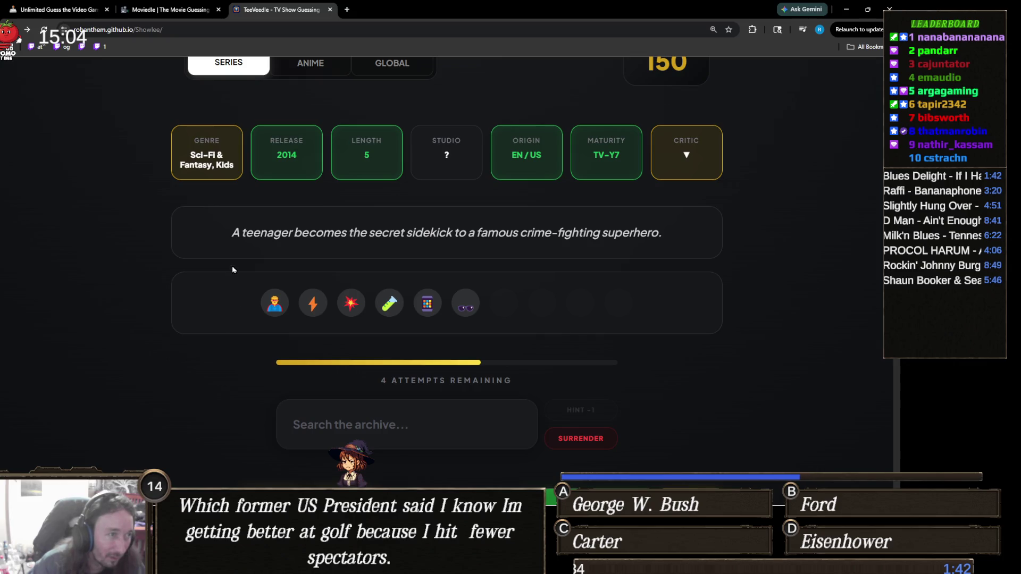
Step: Search 'danger' and guess Henry Danger, winning the round for a 151 streak
scroll(244, 228, "down", 1)
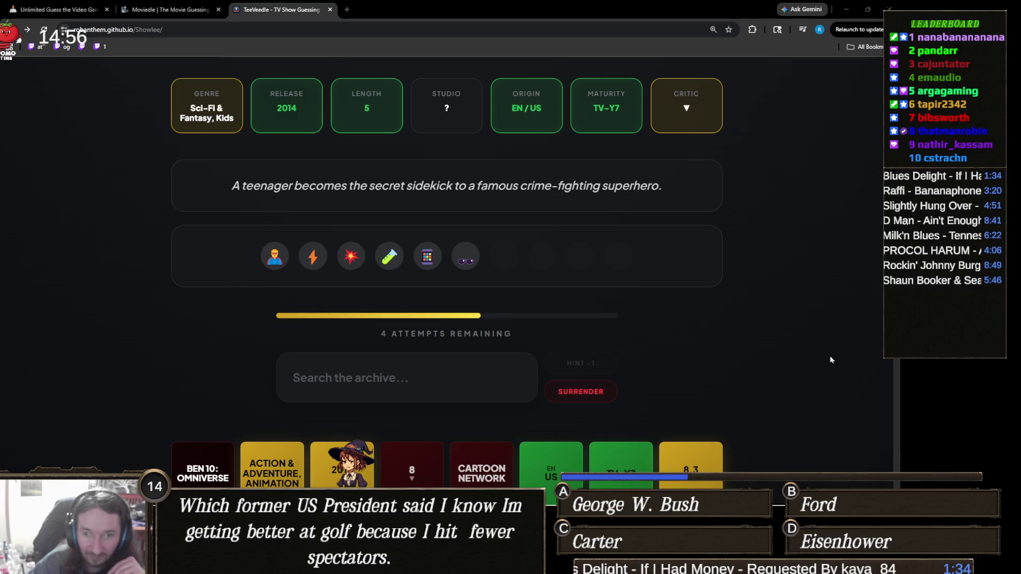
scroll(568, 347, "up", 1)
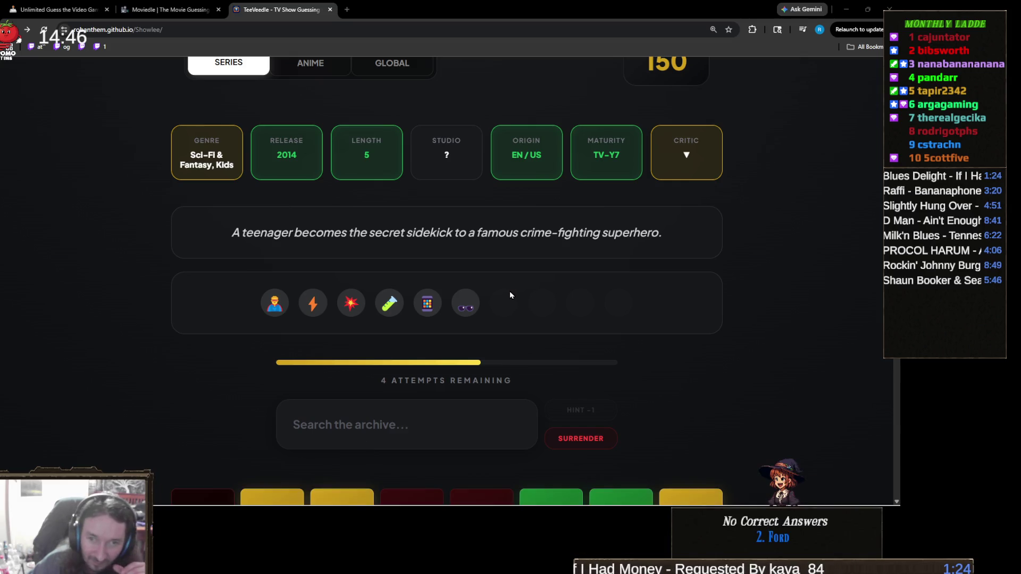
left_click(410, 431)
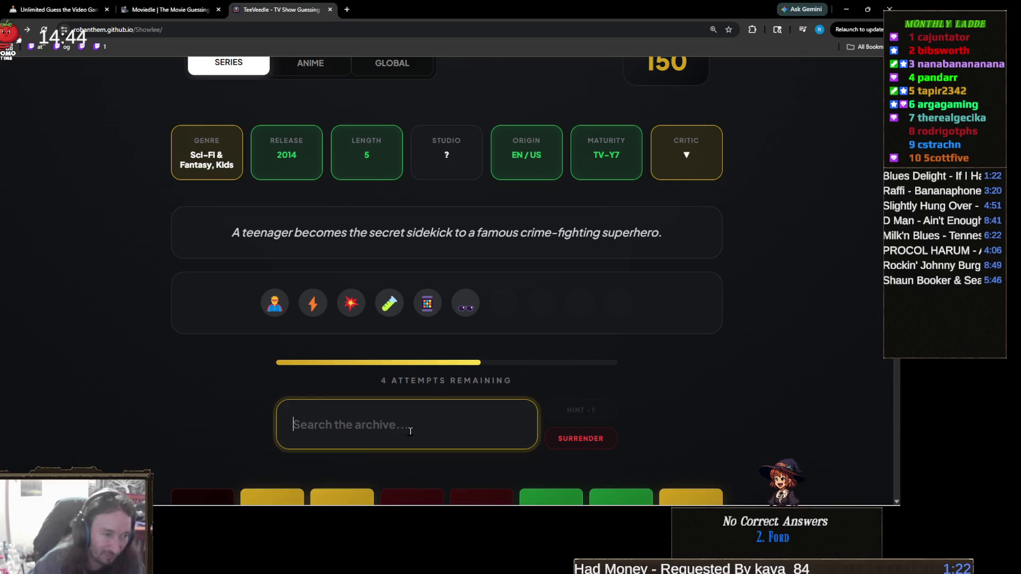
type("danger")
scroll(380, 390, "down", 2)
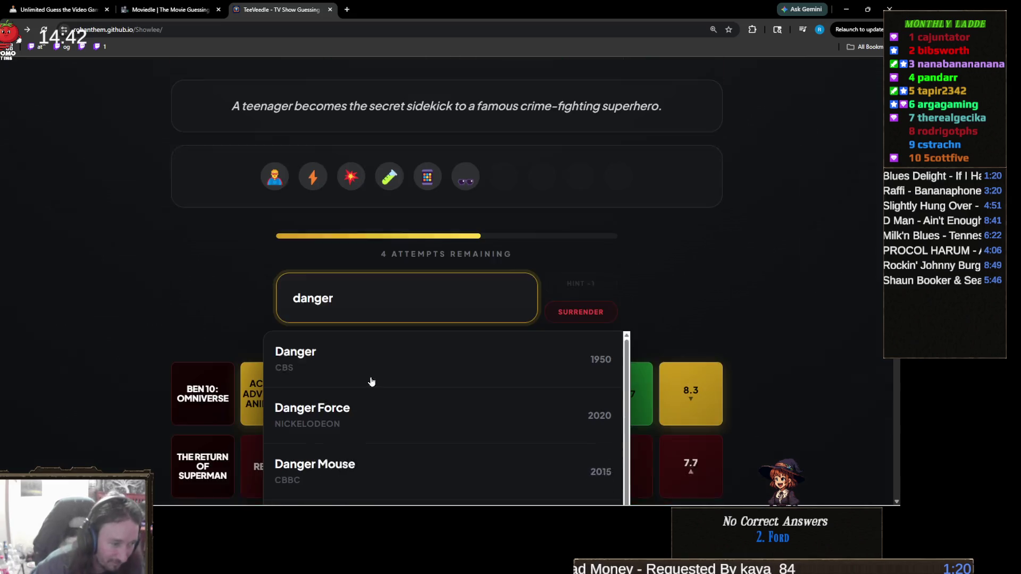
scroll(364, 397, "down", 3)
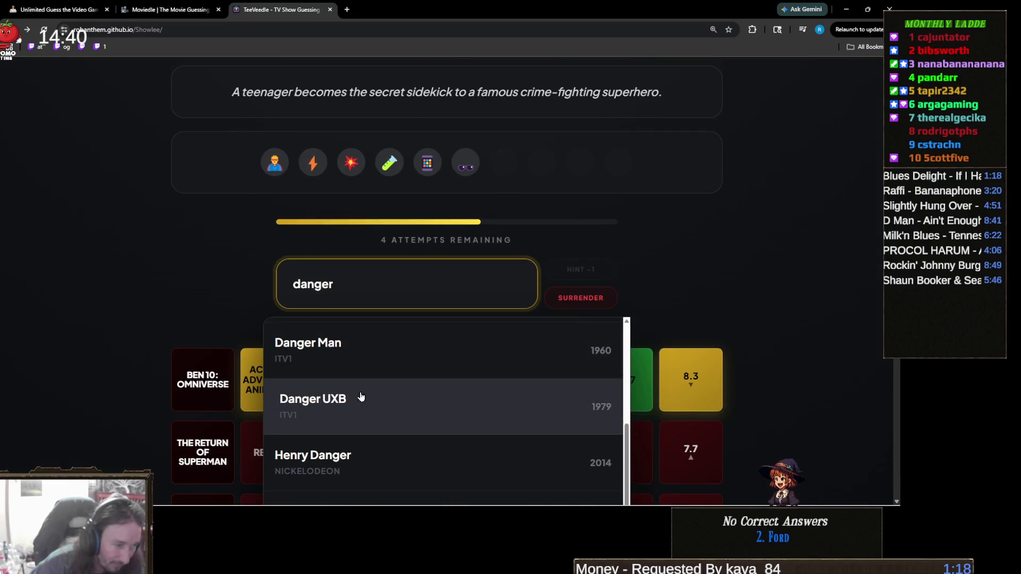
left_click(358, 456)
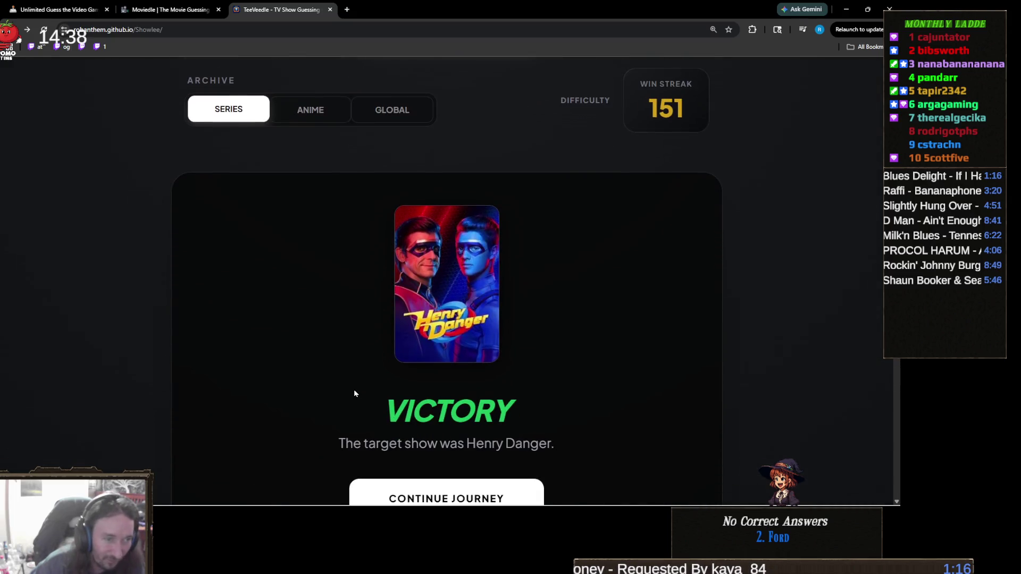
Step: Continue to the next round and adjust the browser zoom level
scroll(355, 393, "down", 1)
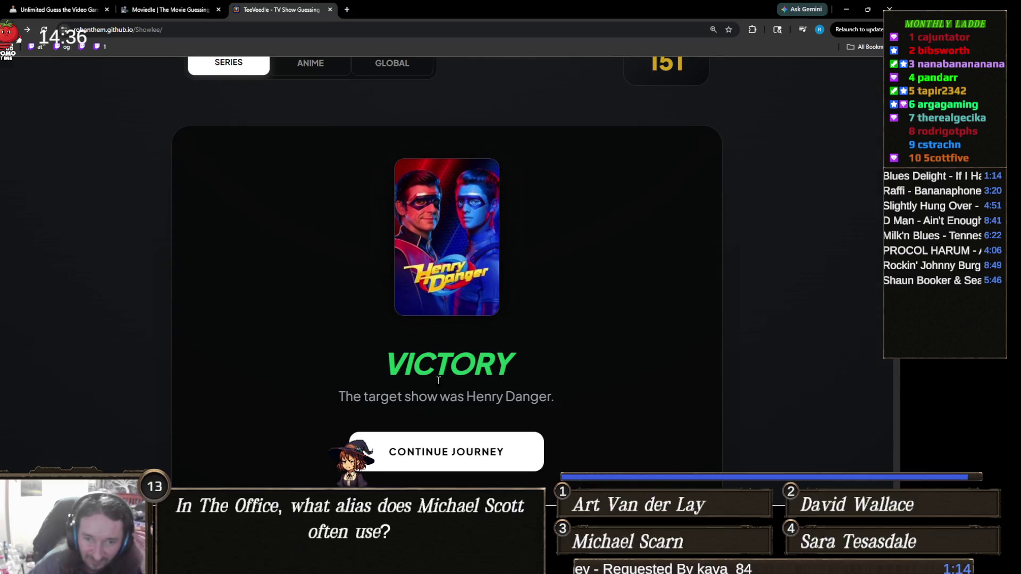
scroll(478, 378, "down", 2)
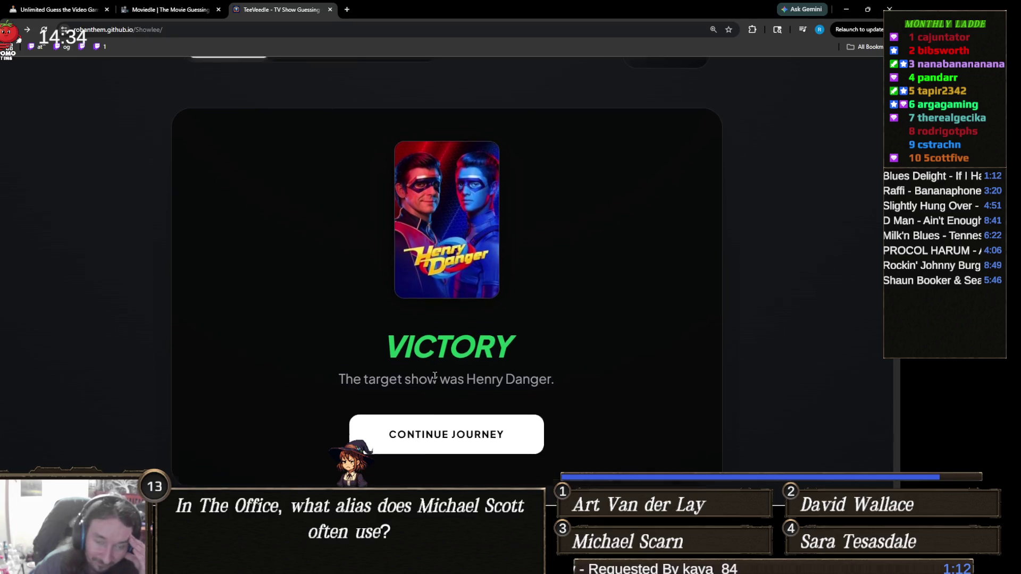
left_click(490, 366)
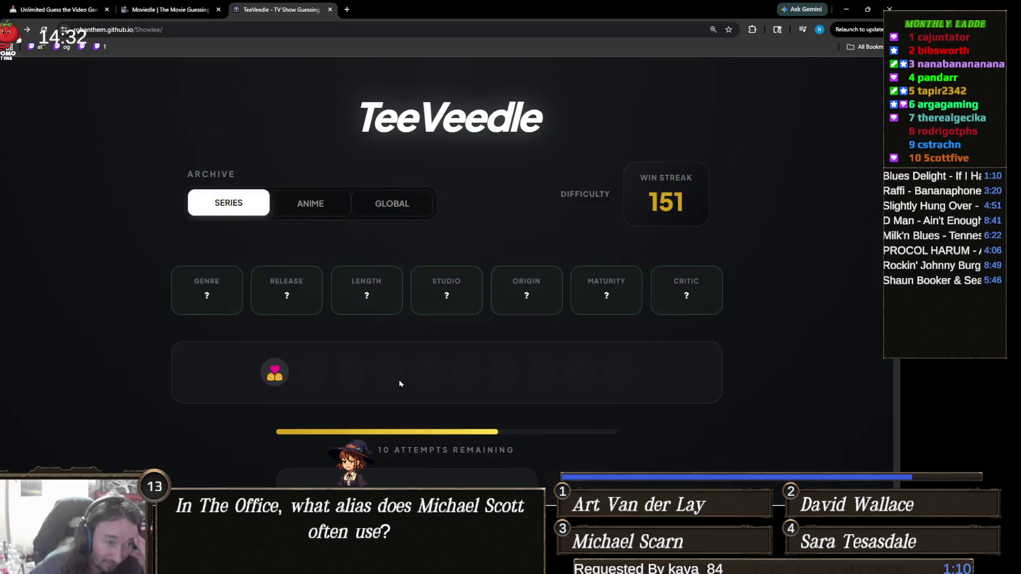
scroll(409, 369, "down", 2)
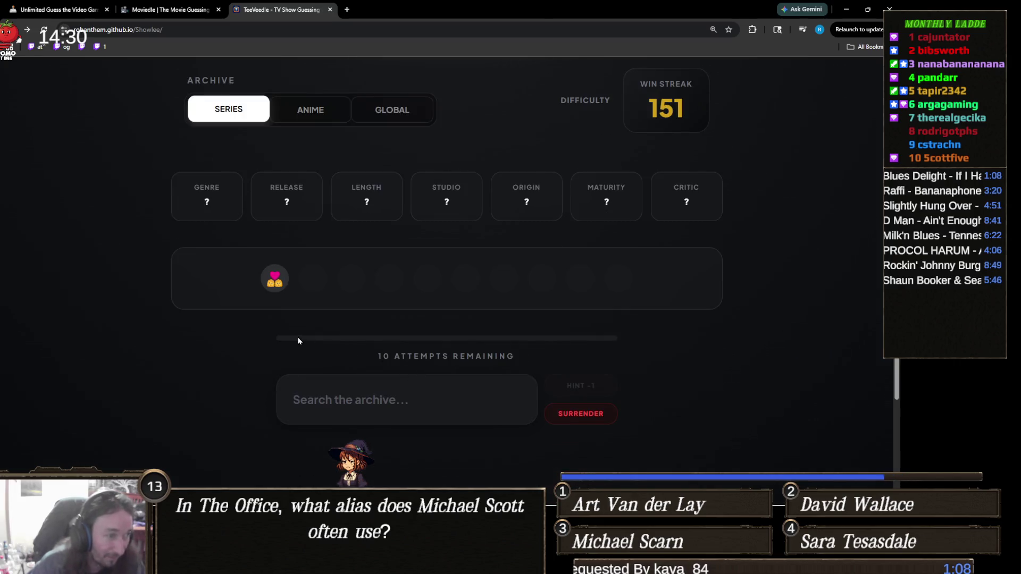
key("ctrl+plus")
key("ctrl+plus")
key("ctrl+plus")
key("ctrl+plus")
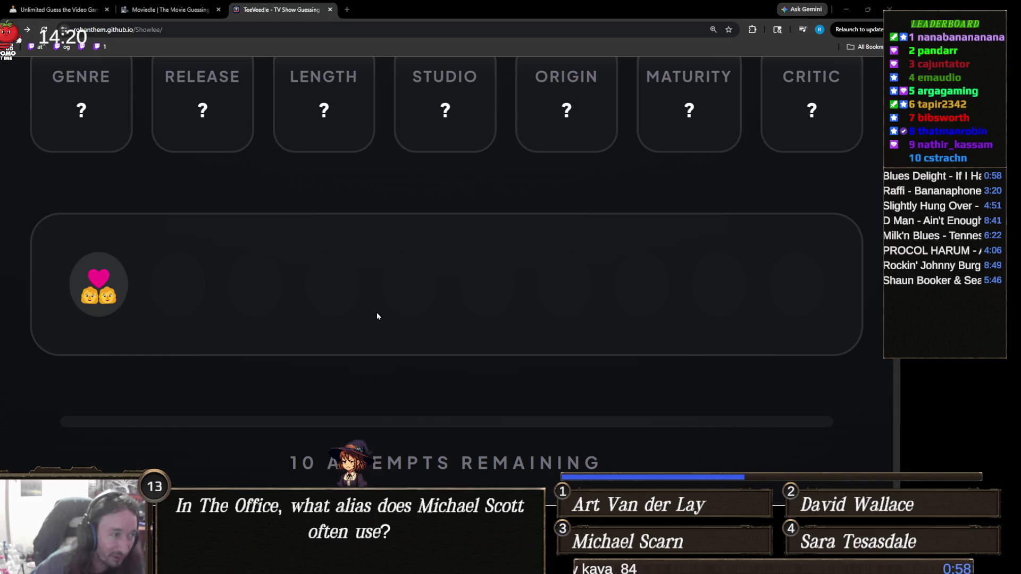
key("ctrl+minus")
key("ctrl+minus")
key("ctrl+minus")
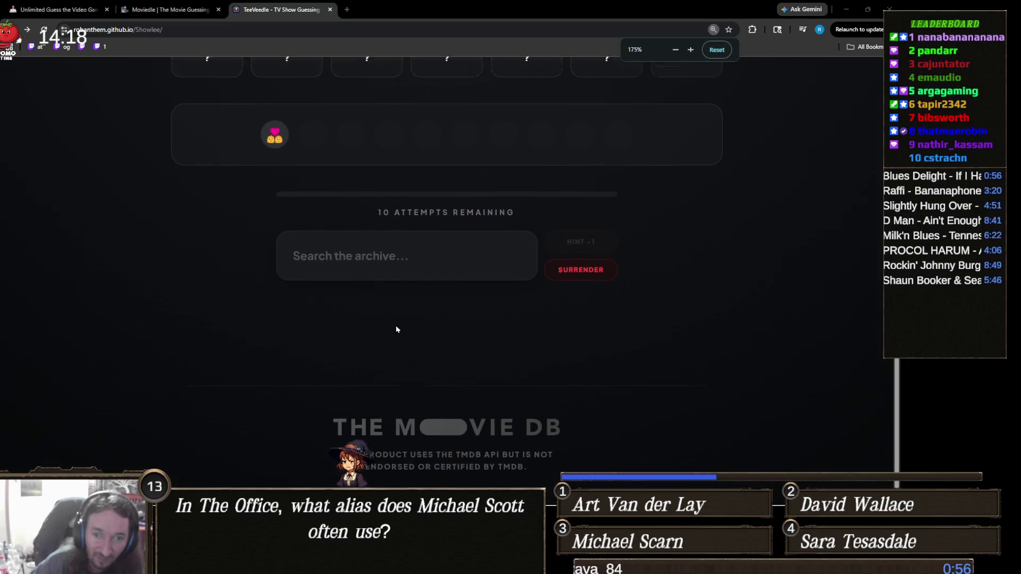
key("ctrl+plus")
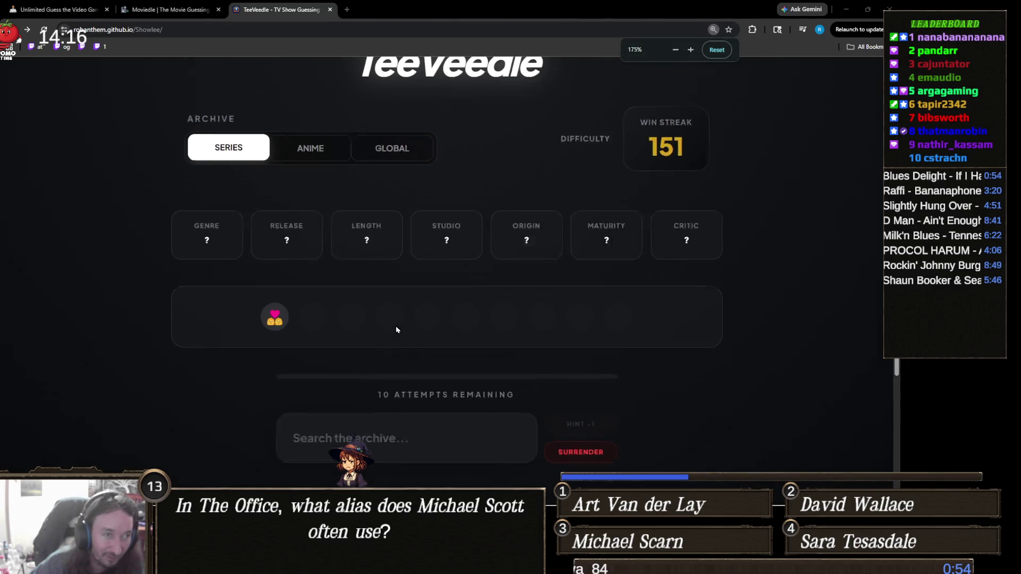
Step: Search 'sex ed' and guess Sex Education
left_click(393, 345)
type("sex ed")
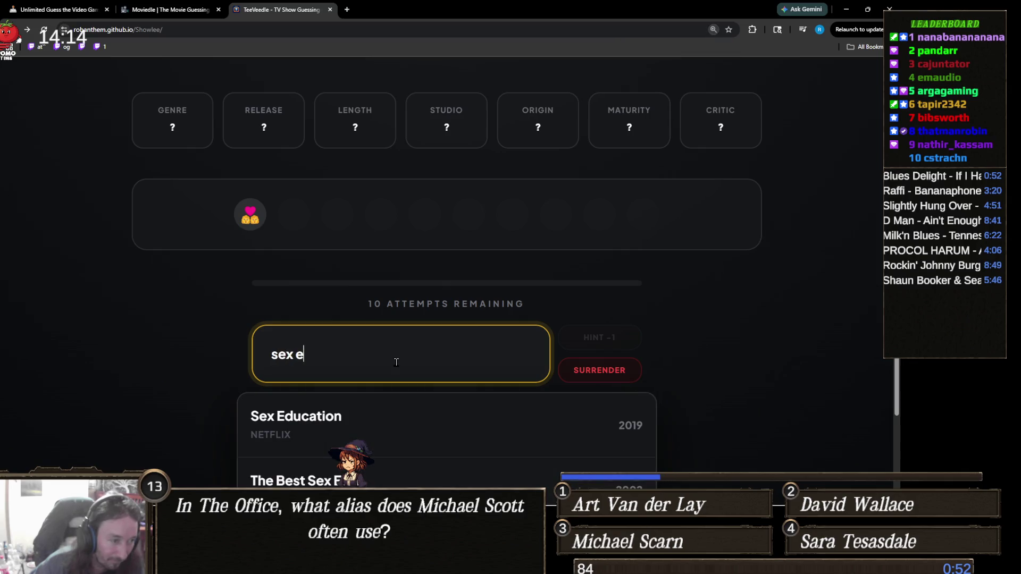
left_click(361, 418)
left_click(361, 353)
key("BackSpace")
left_click(361, 422)
scroll(374, 366, "up", 2)
scroll(415, 342, "down", 3)
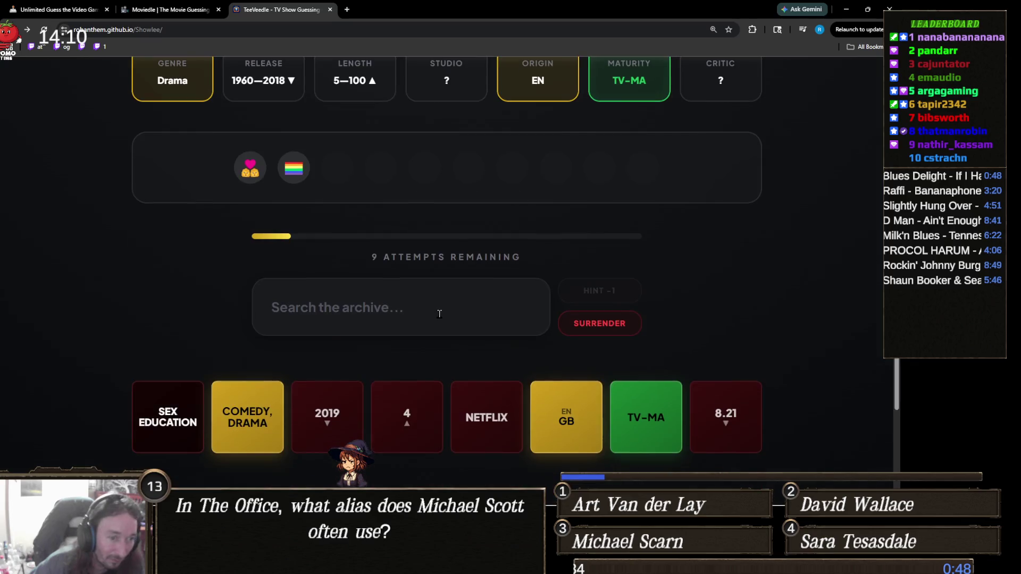
scroll(436, 315, "up", 2)
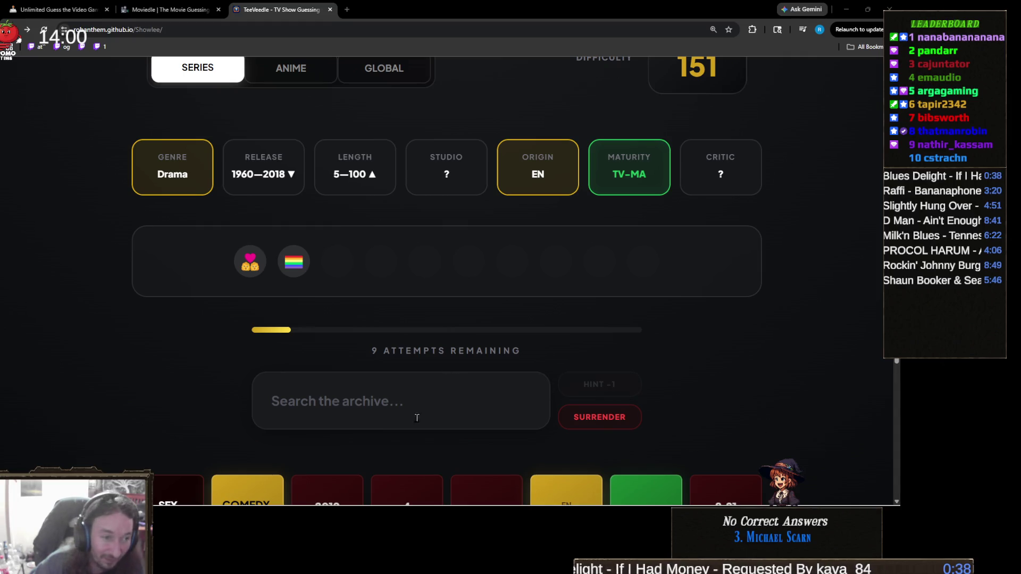
Step: Guess The L Word to win the round at a 152 streak, then continue to a fresh round
left_click(416, 391)
type("L w")
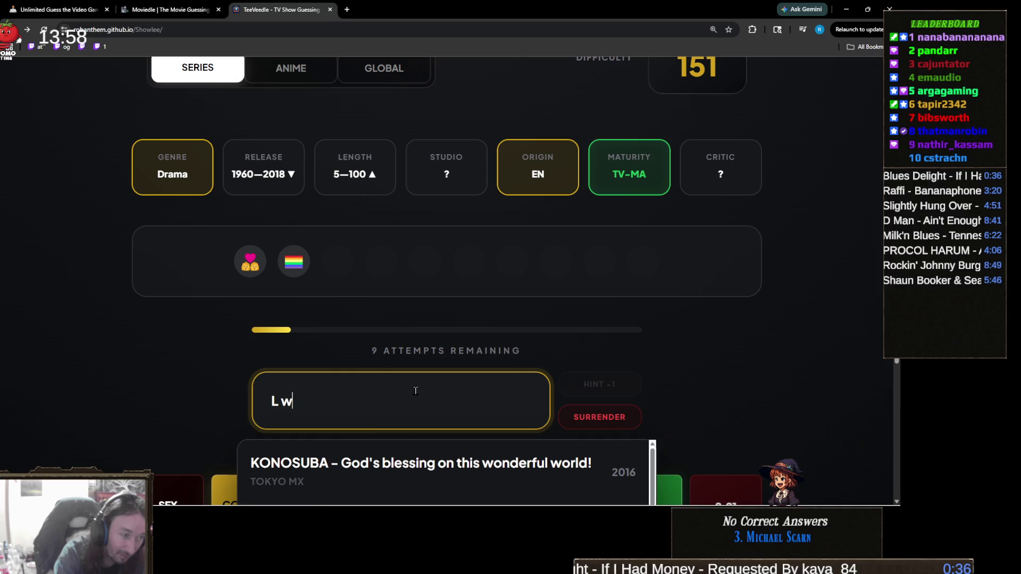
type("ord")
key("Return")
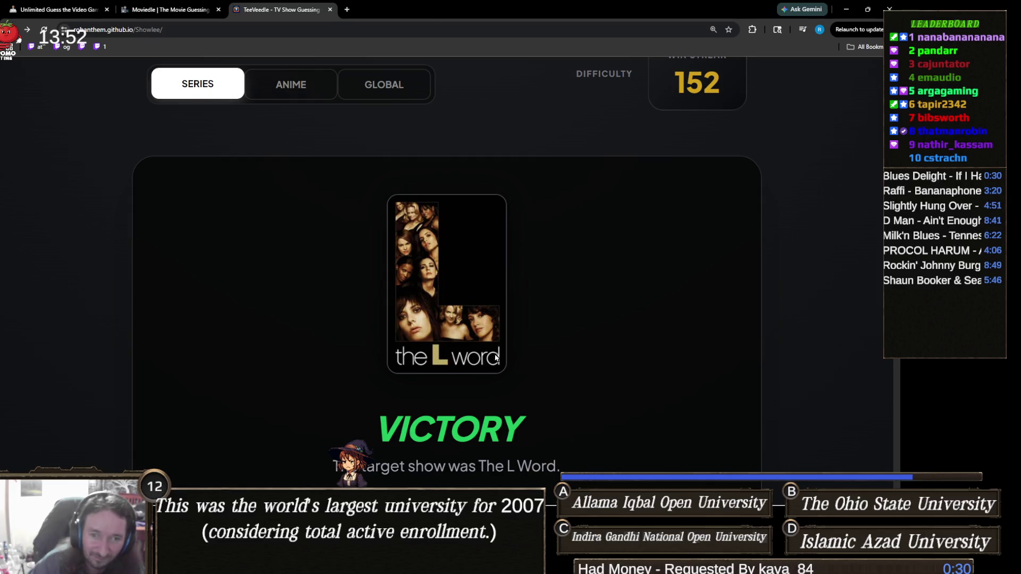
scroll(495, 358, "down", 2)
left_click(499, 429)
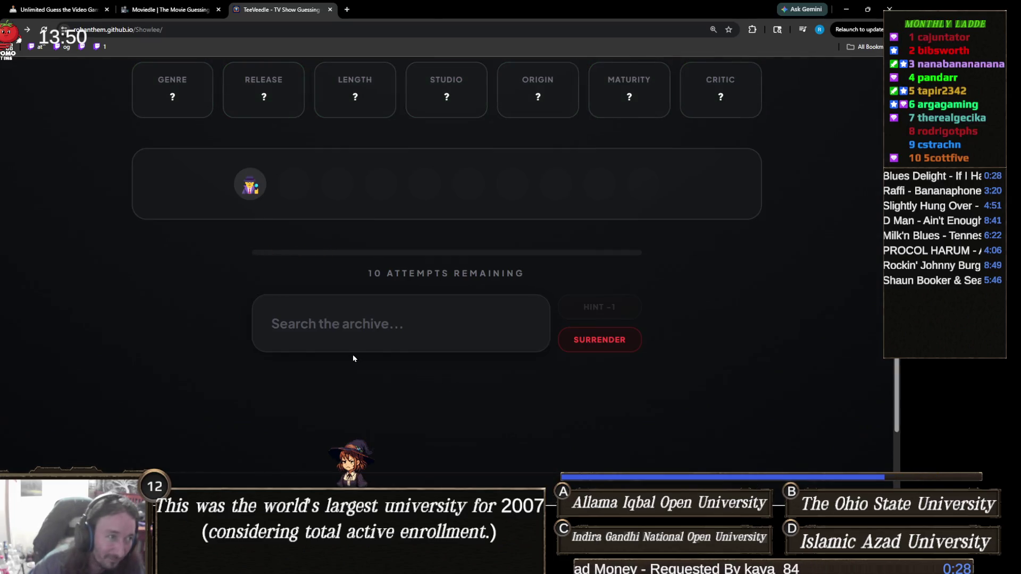
Step: Search 'csi' and guess CSI: Crime Scene Investigation, revealing Crime, EN/US and TV-14 clues
scroll(353, 358, "up", 1)
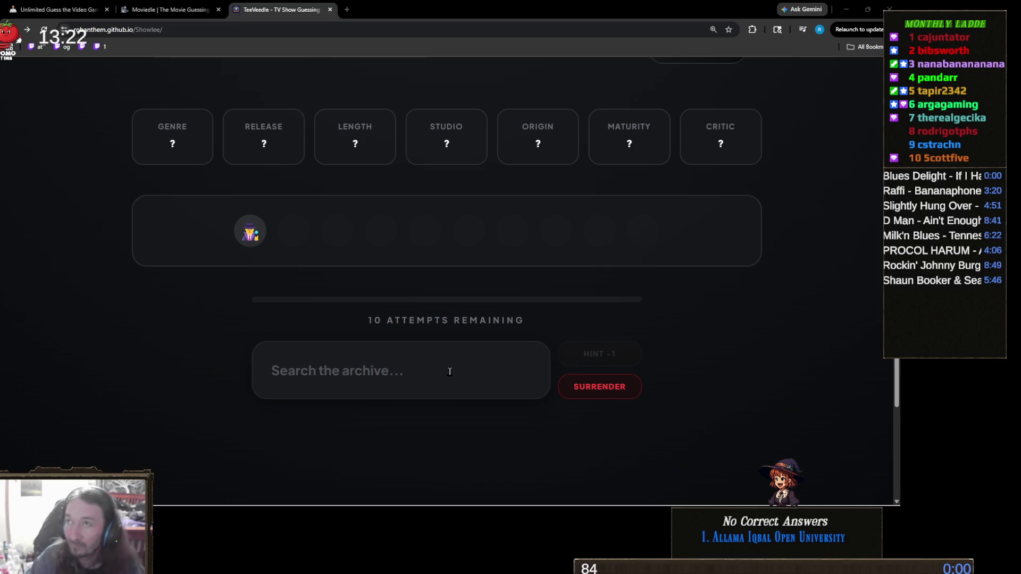
type("csi")
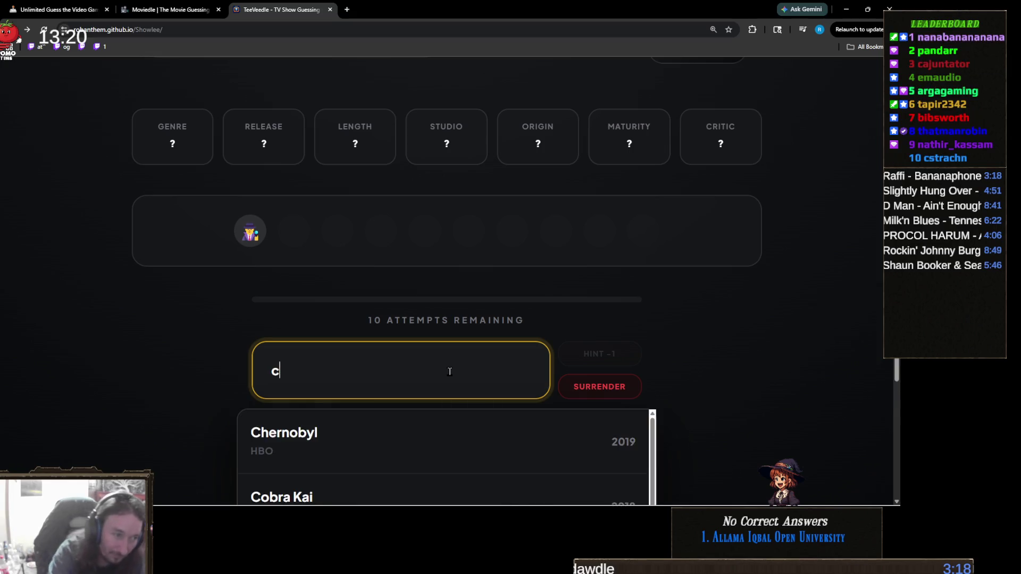
scroll(94, 320, "down", 3)
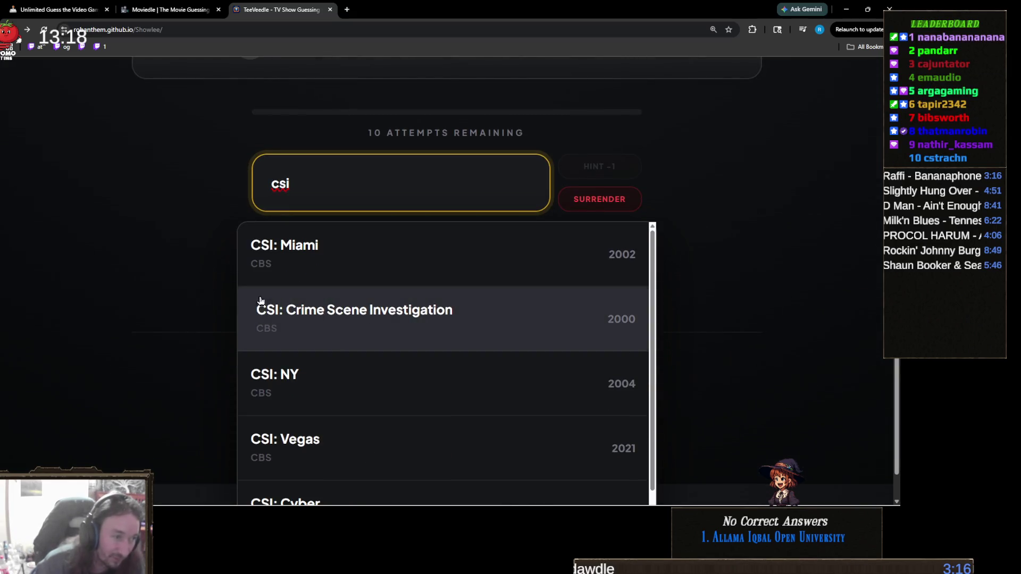
scroll(349, 376, "down", 1)
scroll(367, 420, "down", 2)
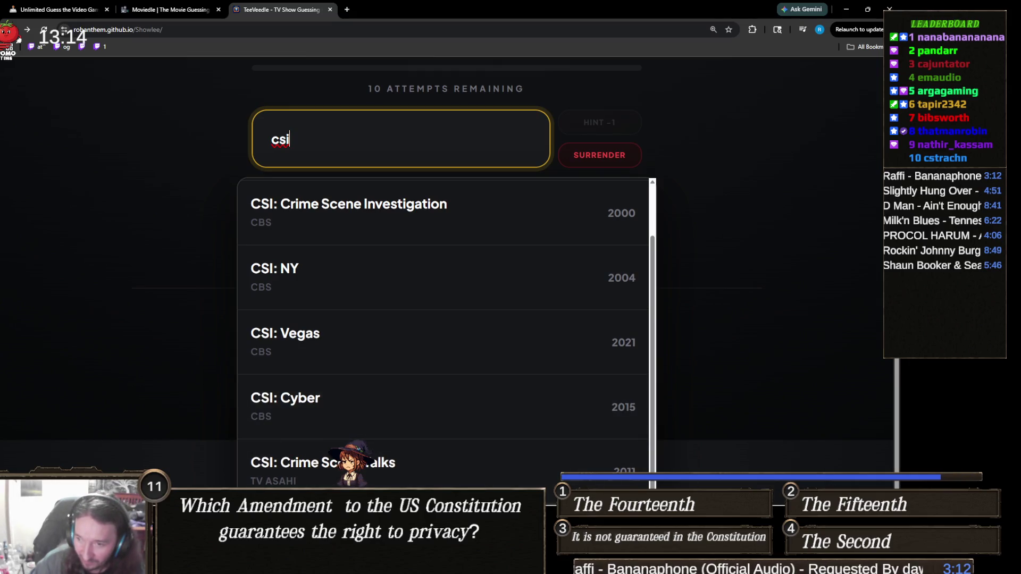
key("alt+Tab")
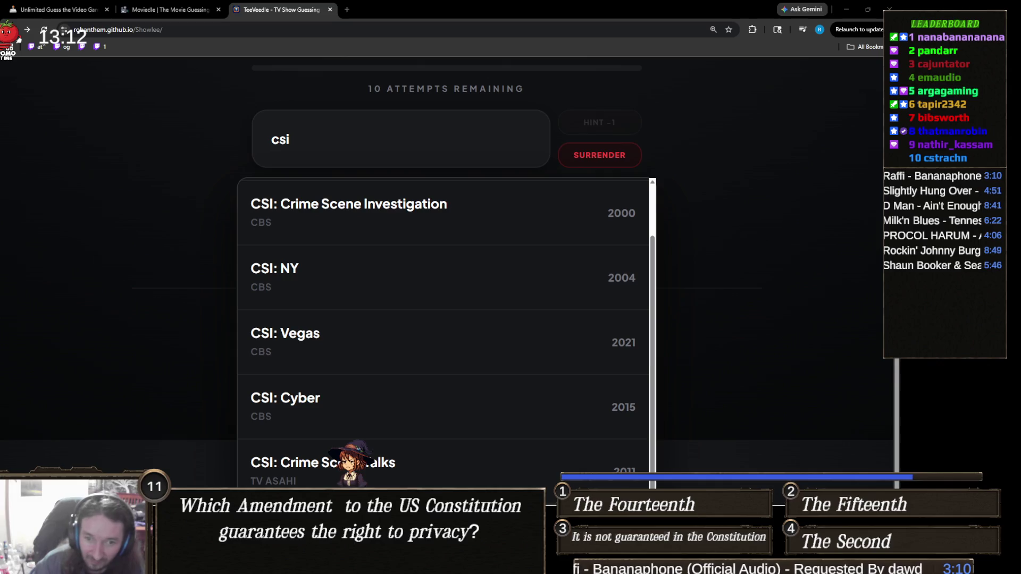
scroll(434, 385, "up", 2)
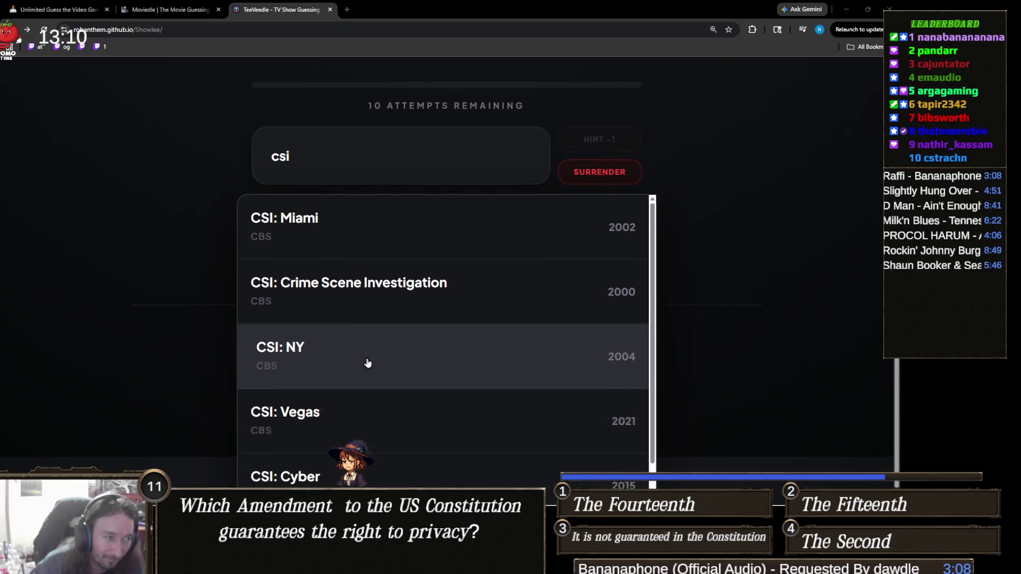
scroll(187, 313, "up", 2)
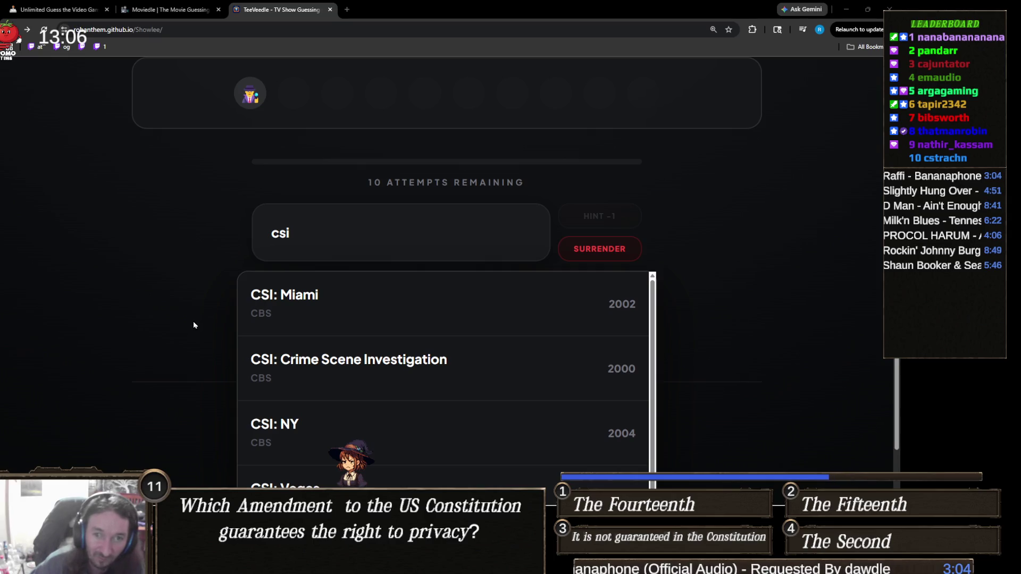
left_click(342, 376)
scroll(250, 370, "up", 4)
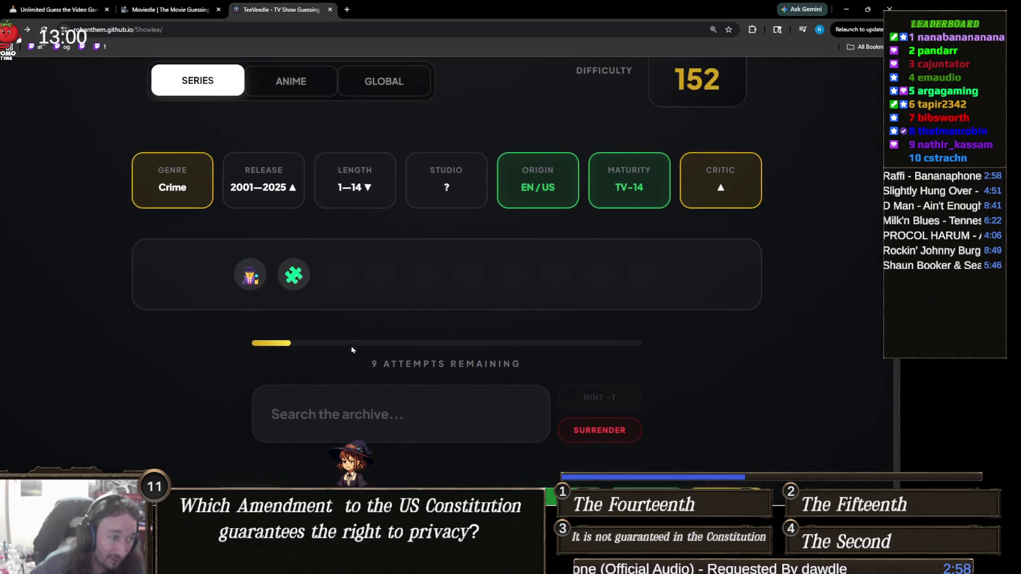
scroll(351, 345, "down", 1)
left_click(353, 363)
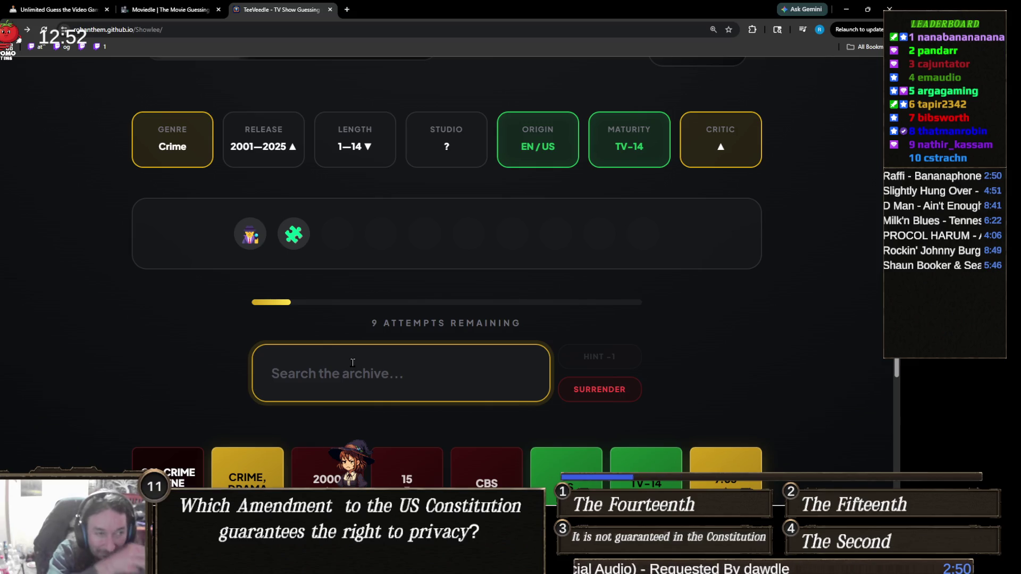
Step: Guess The Mentalist, then type and discard a 'dirk gen' search
type("mentalis")
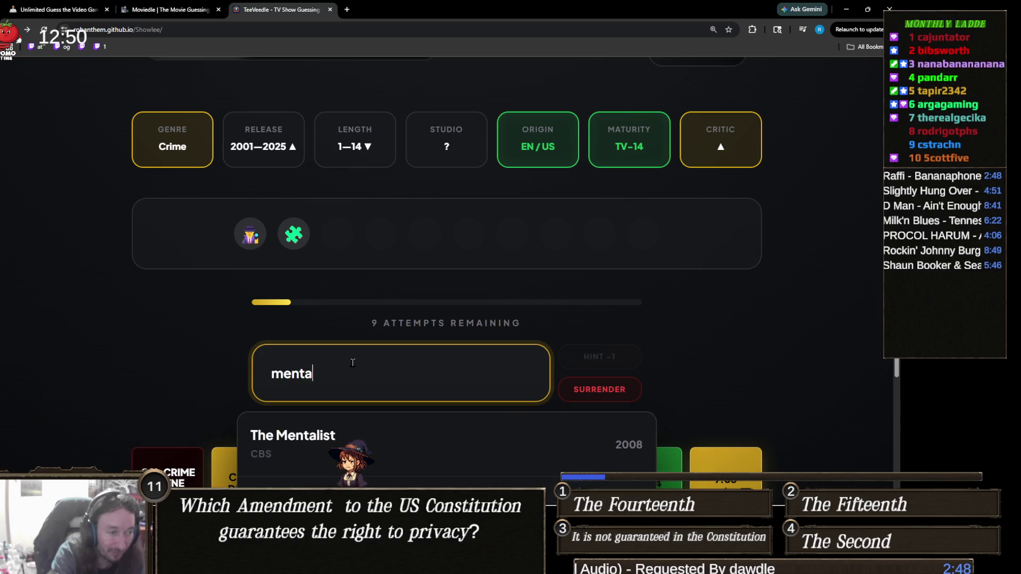
left_click(401, 434)
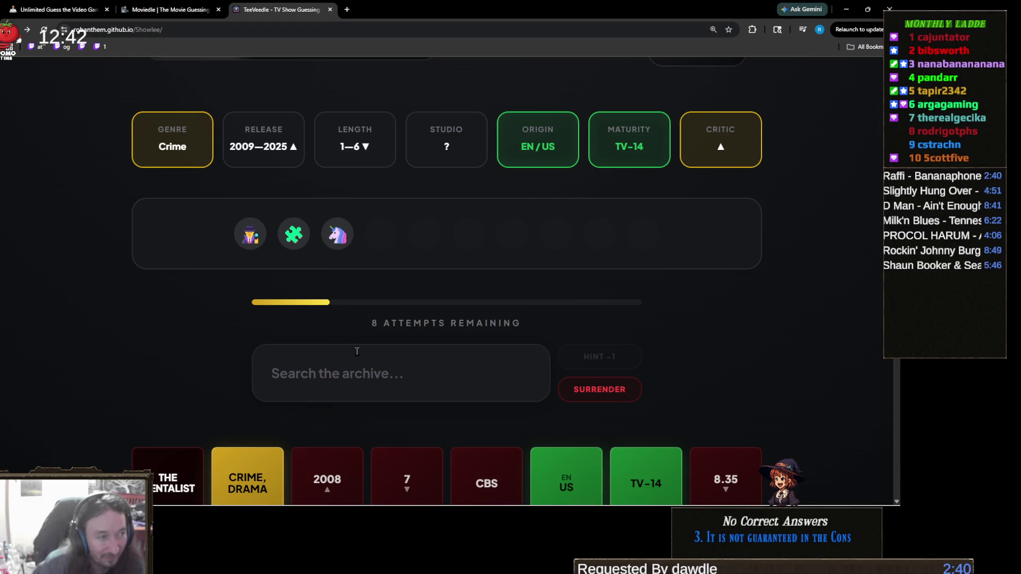
left_click(414, 376)
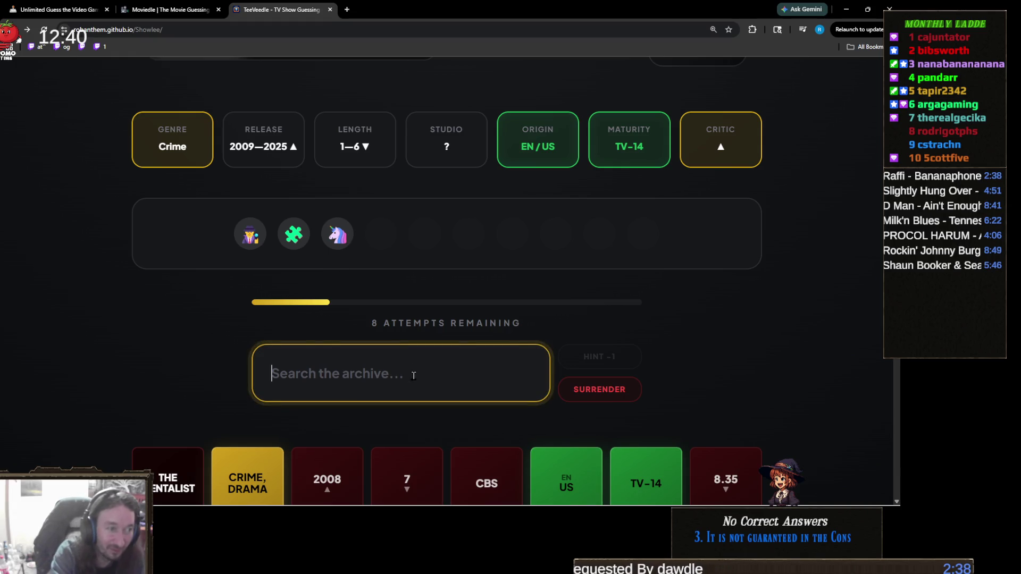
type("dirk gen")
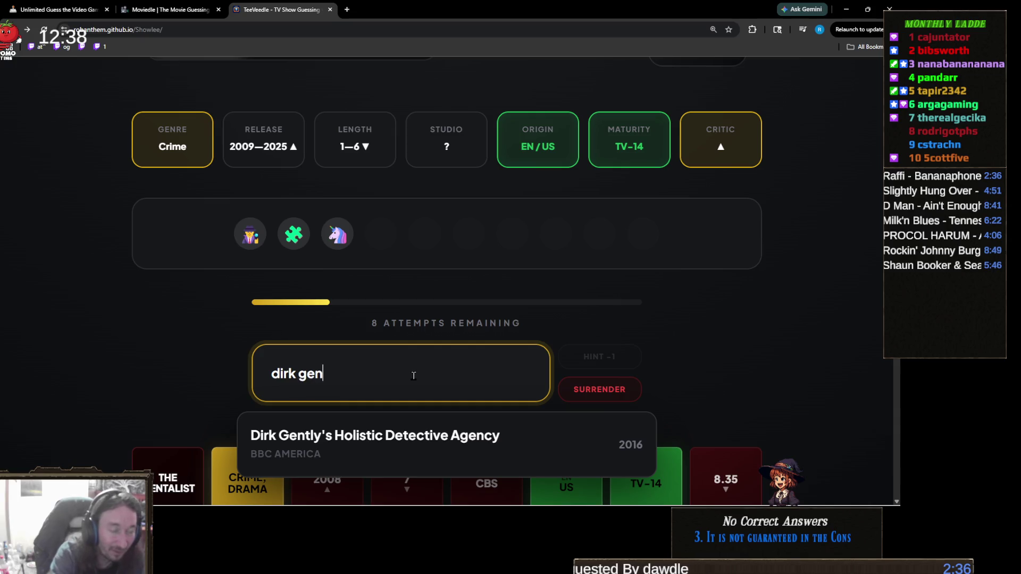
key("ctrl+a")
key("BackSpace")
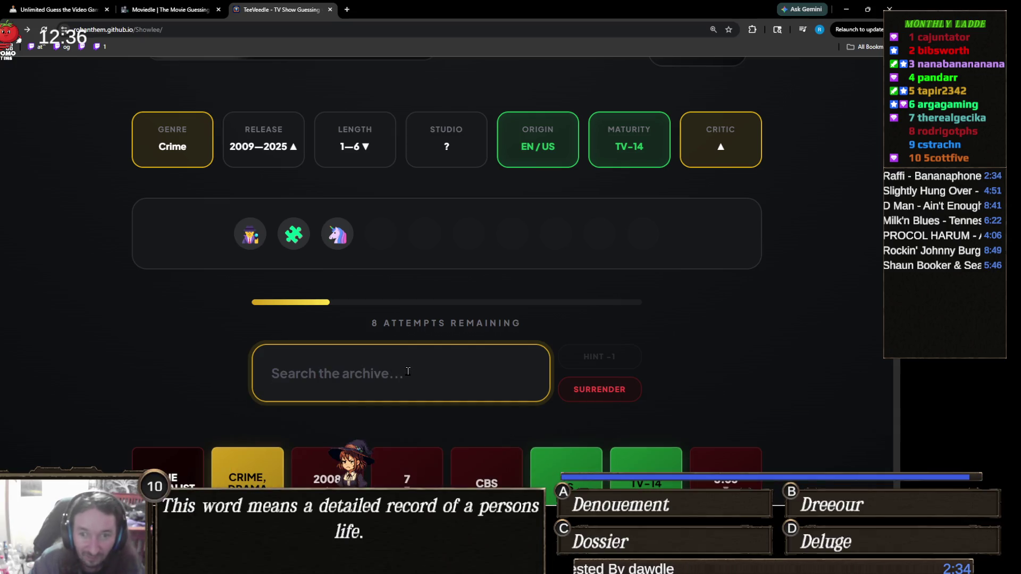
Step: Type and discard a 'fring' search, then guess Elementary
type("fring")
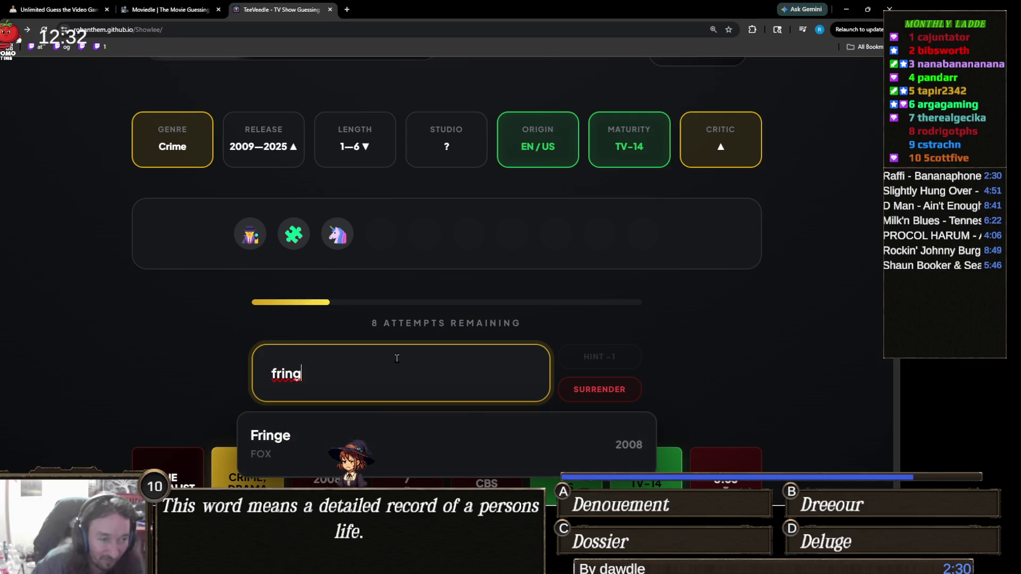
key("ctrl+a")
key("BackSpace")
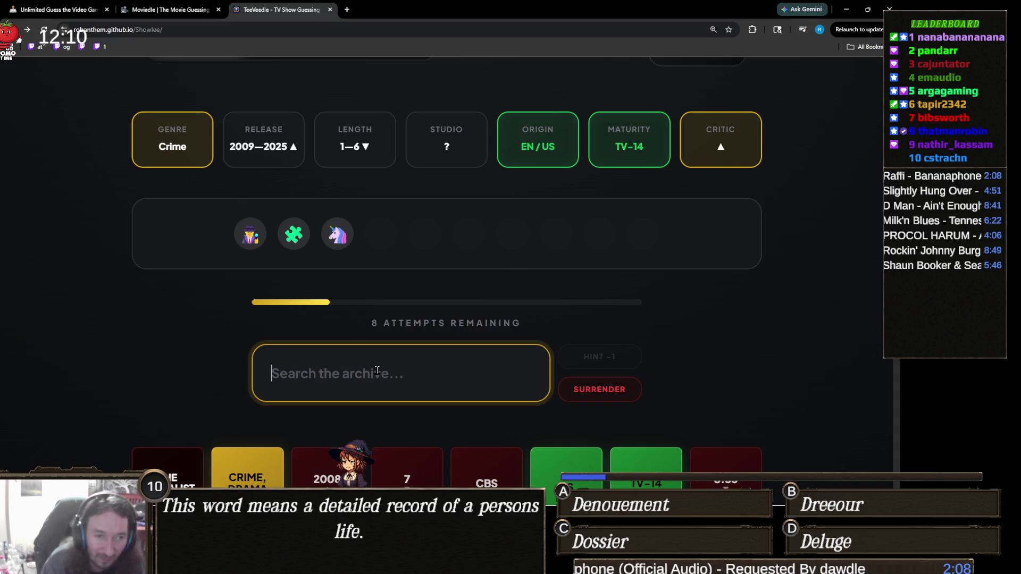
type("element")
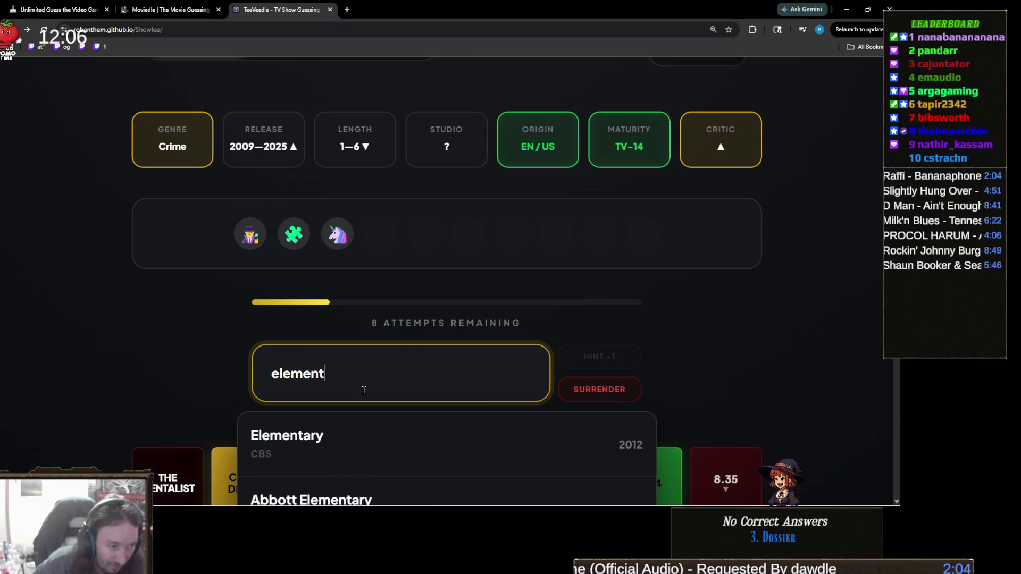
left_click(314, 446)
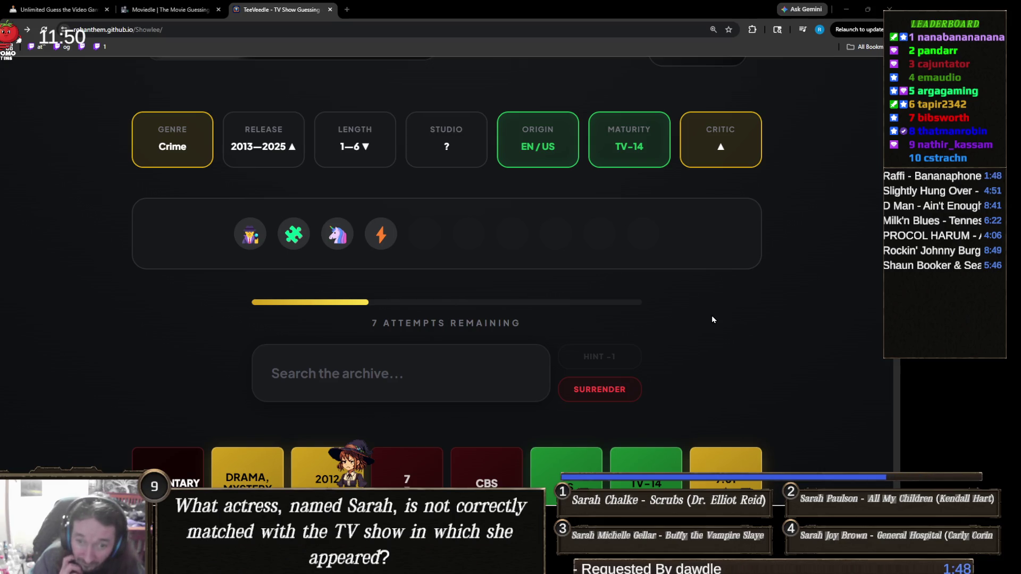
Step: Guess HAPPY!, then spend an attempt to reveal the supernatural-detective hint
left_click(382, 368)
type("g")
key("BackSpace")
type("happy")
scroll(379, 373, "down", 3)
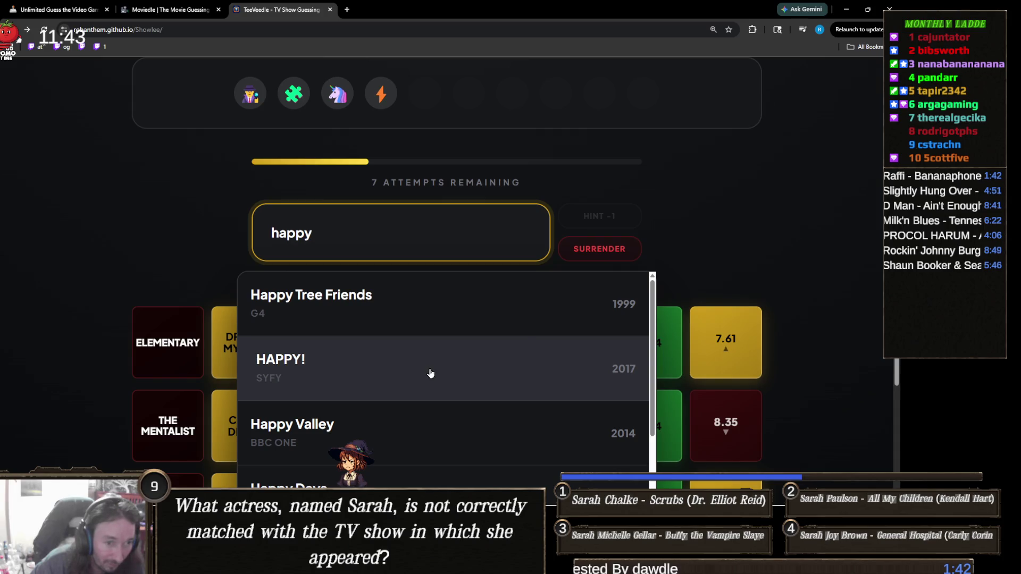
left_click(431, 373)
scroll(345, 360, "up", 3)
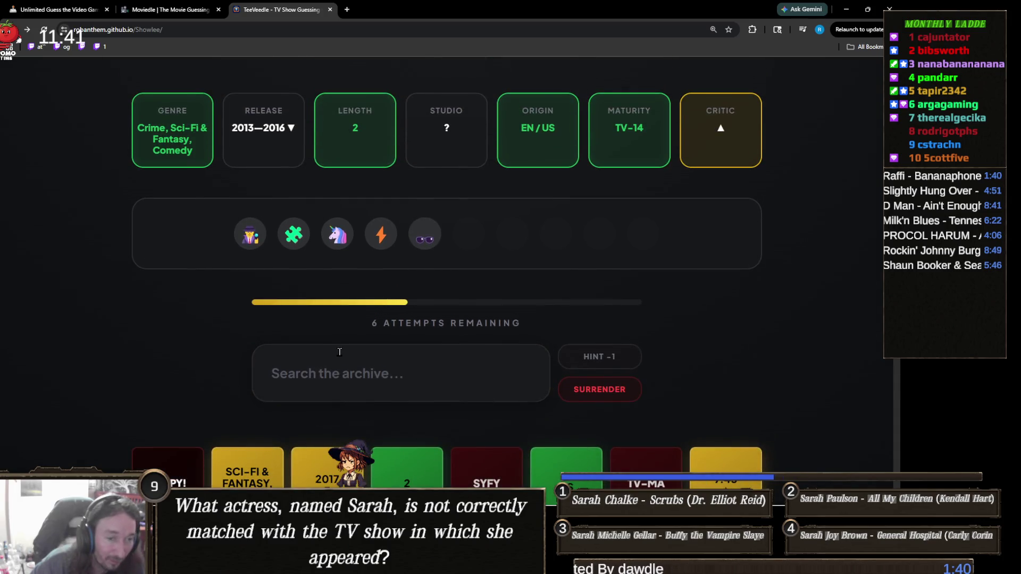
scroll(502, 285, "up", 1)
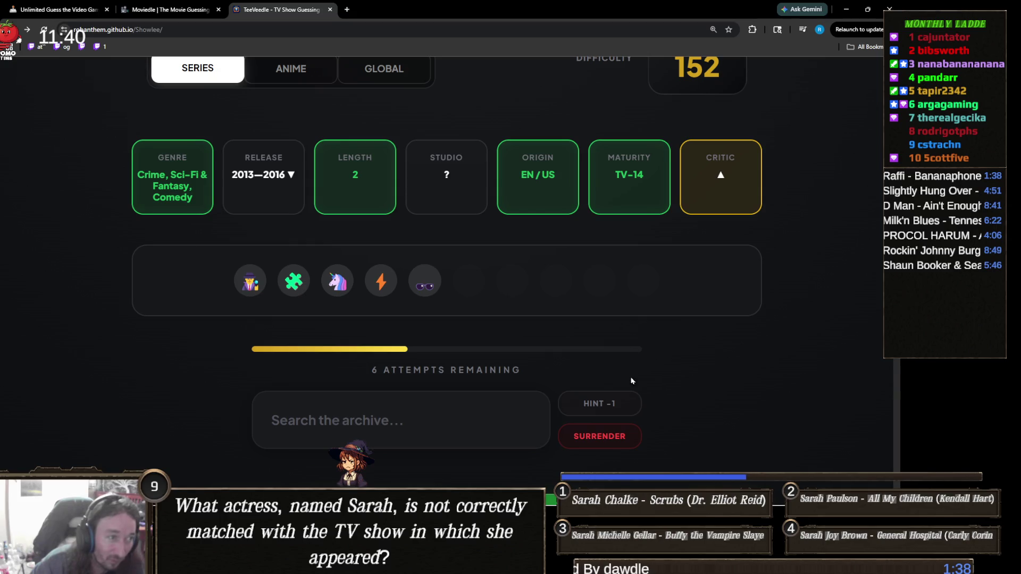
left_click(598, 402)
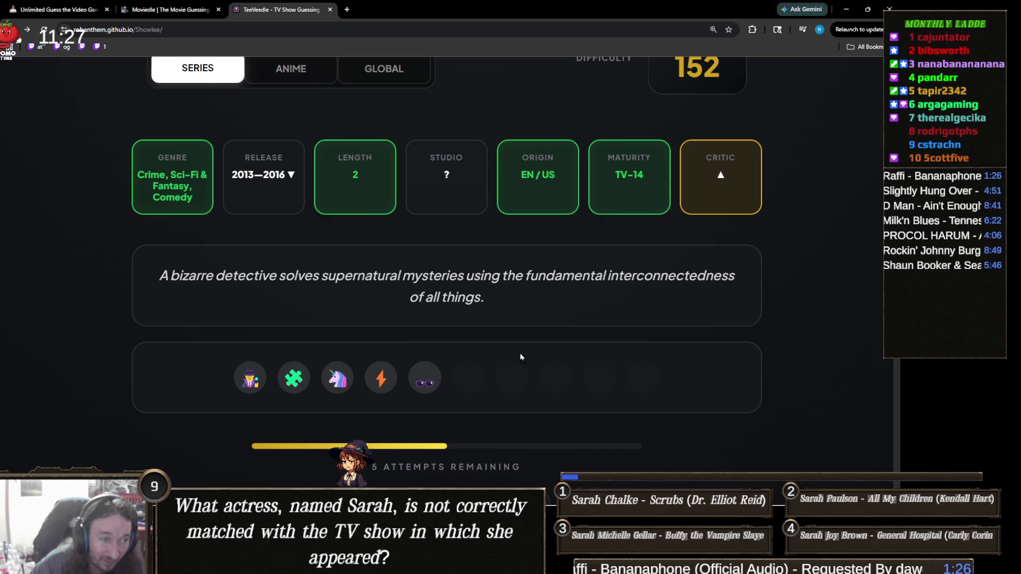
scroll(409, 385, "down", 2)
Step: Search 'dirk ge' and guess Dirk Gently's Holistic Detective Agency
left_click(416, 420)
type("dirk ge")
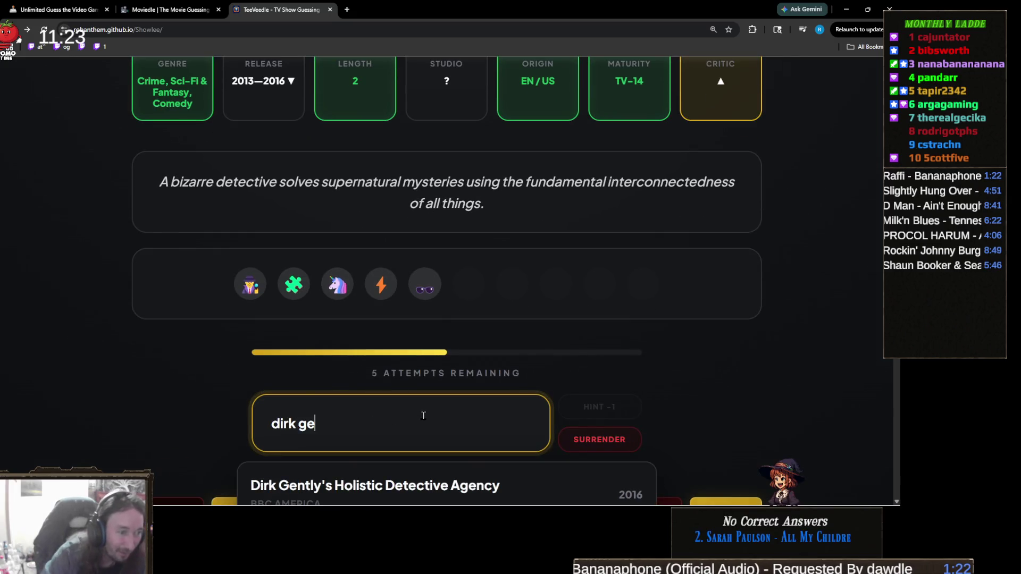
scroll(211, 357, "down", 3)
scroll(210, 357, "up", 3)
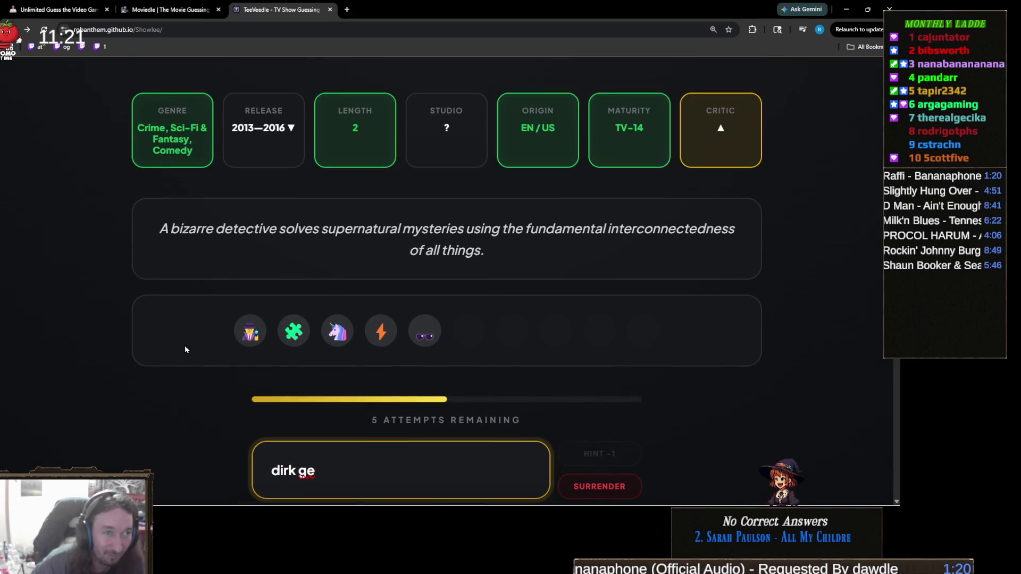
scroll(206, 342, "down", 3)
left_click(347, 370)
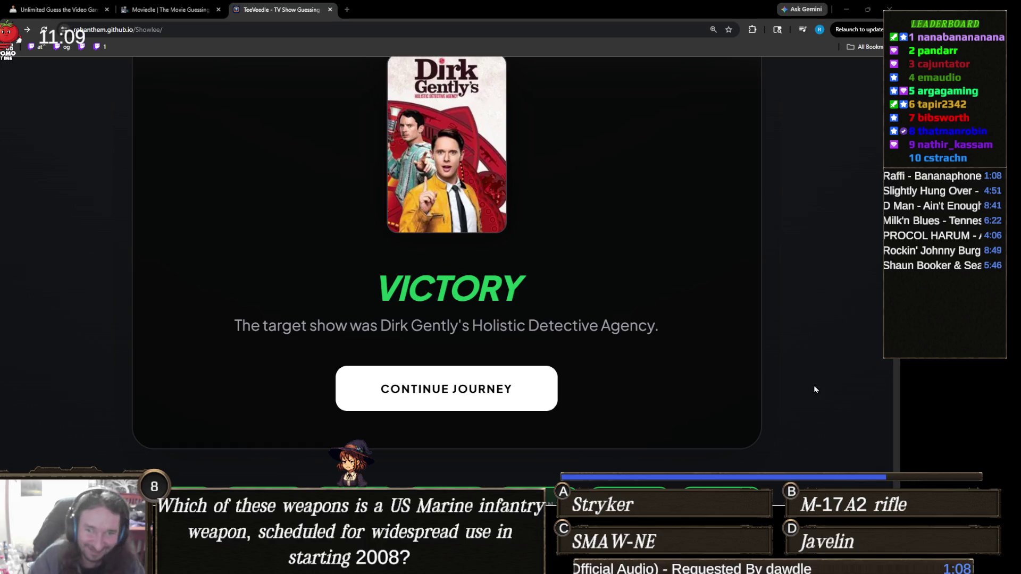
Step: Scroll the TeeVeedle victory page up to the show poster, then return to Unity
scroll(587, 308, "down", 7)
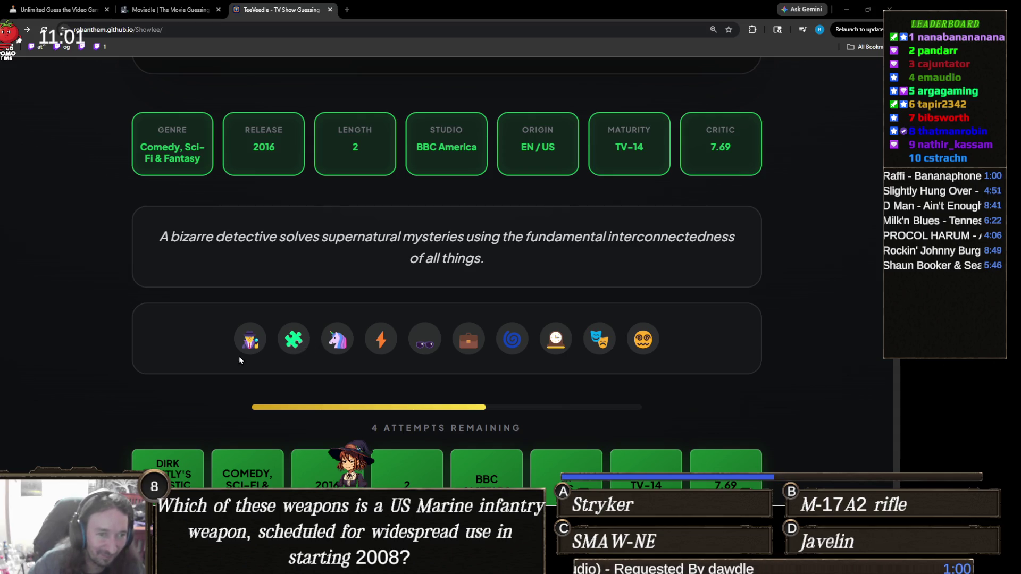
scroll(303, 341, "down", 3)
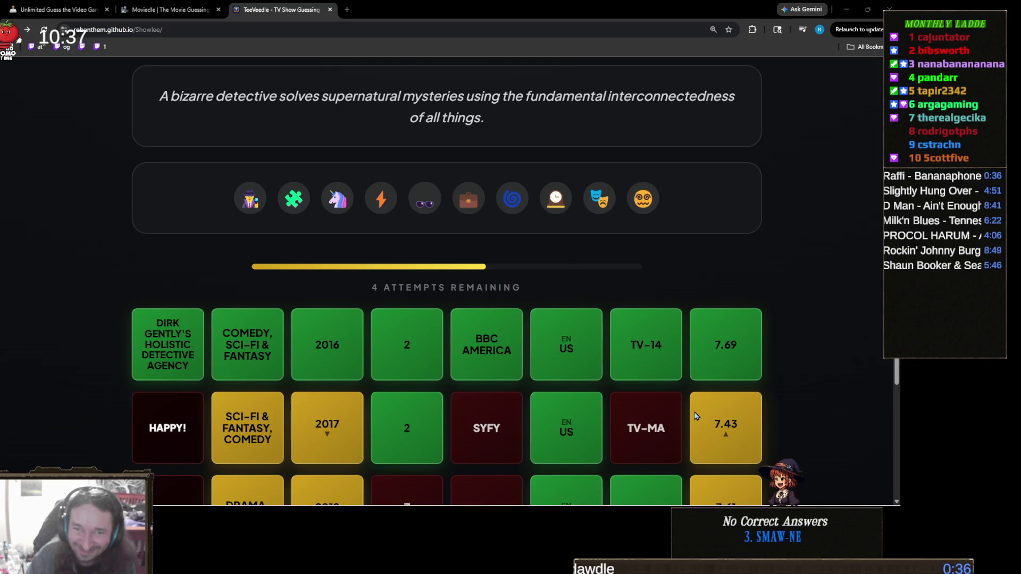
scroll(608, 369, "up", 1)
scroll(607, 366, "up", 6)
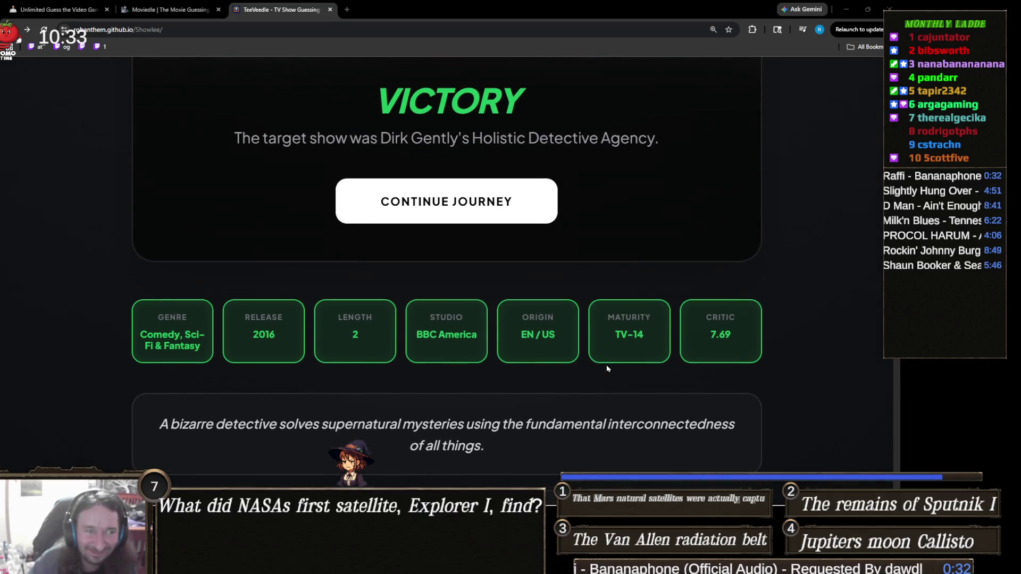
scroll(605, 350, "up", 2)
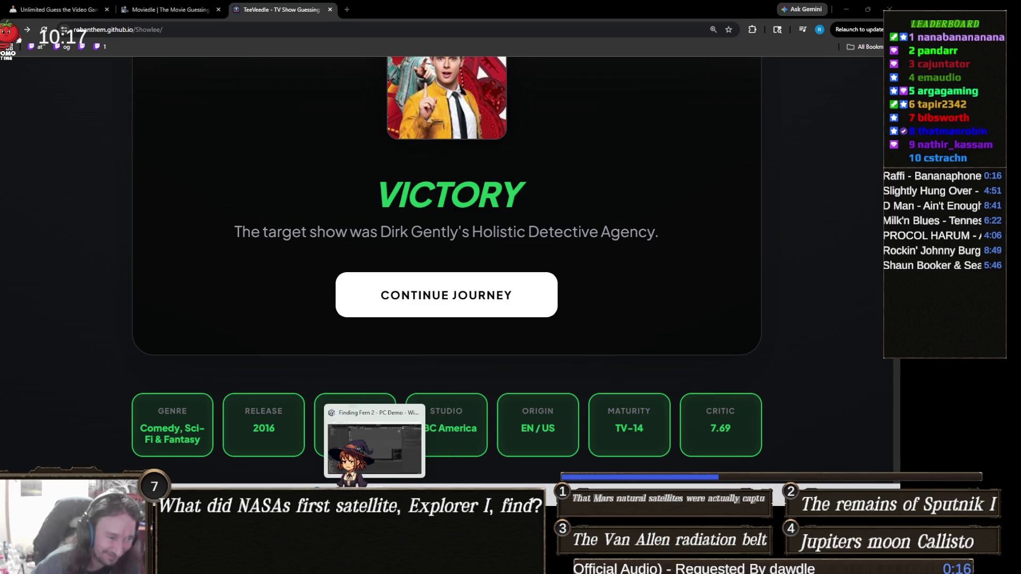
left_click(374, 447)
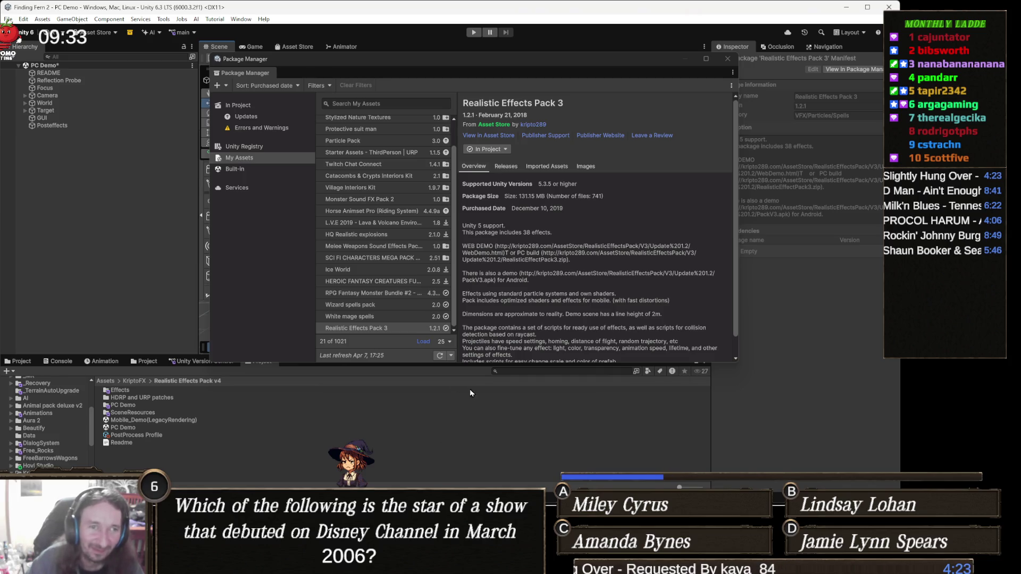
Step: Close the Package Manager window showing Realistic Effects Pack 3
left_click(729, 59)
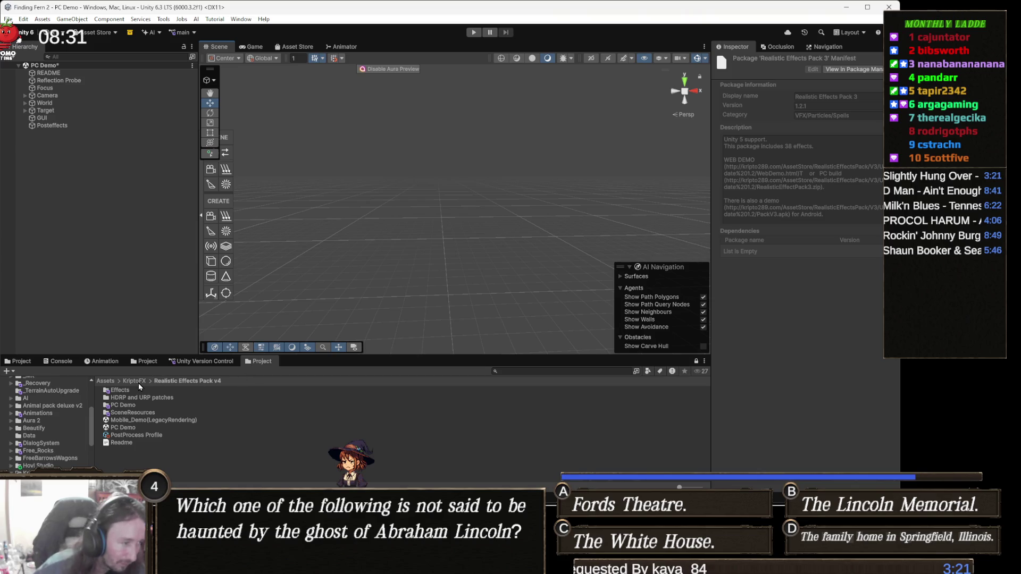
Step: Search the project assets for 'te ma' and open the White mage spells folder
left_click(585, 372)
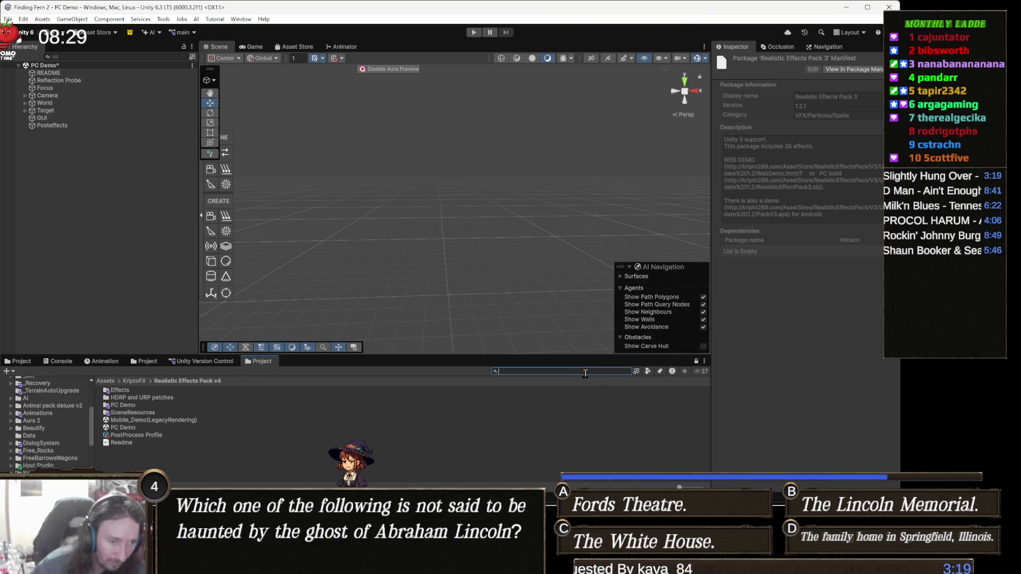
type("wngte ma")
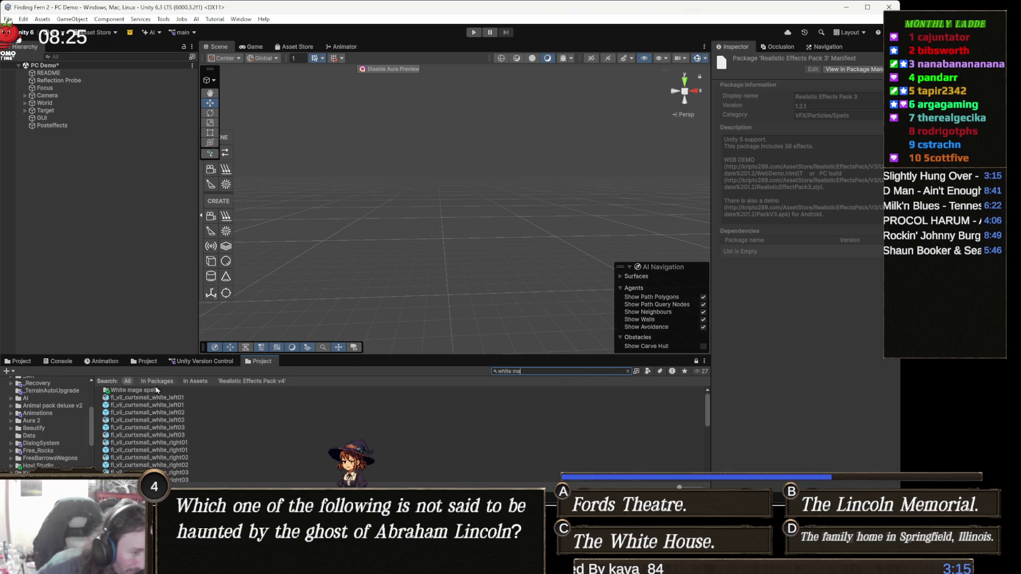
double_click(157, 391)
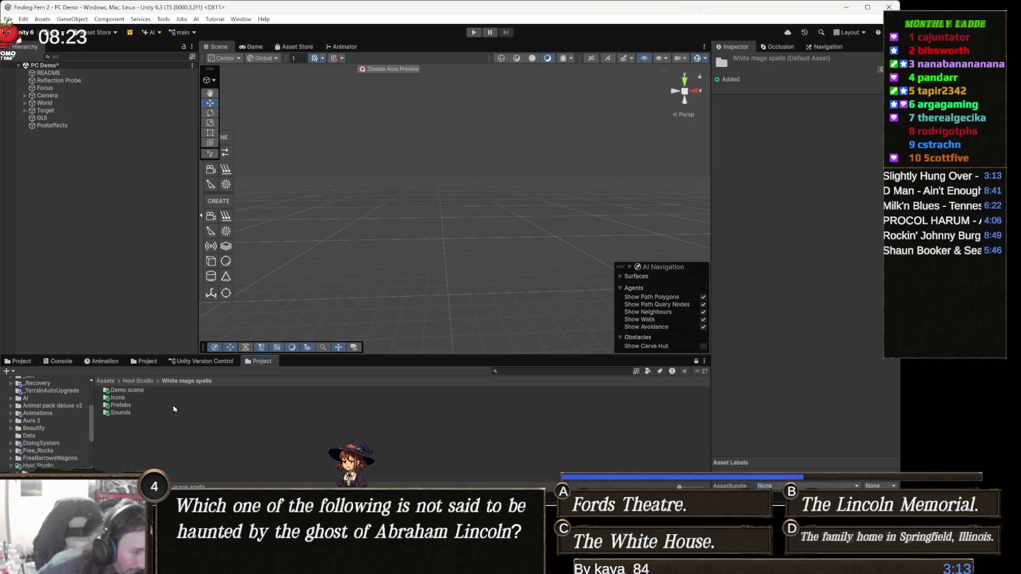
Step: Go to Hovi Studio > Wizard spells pack > Demo scene and open the Spell variation scene
left_click(150, 381)
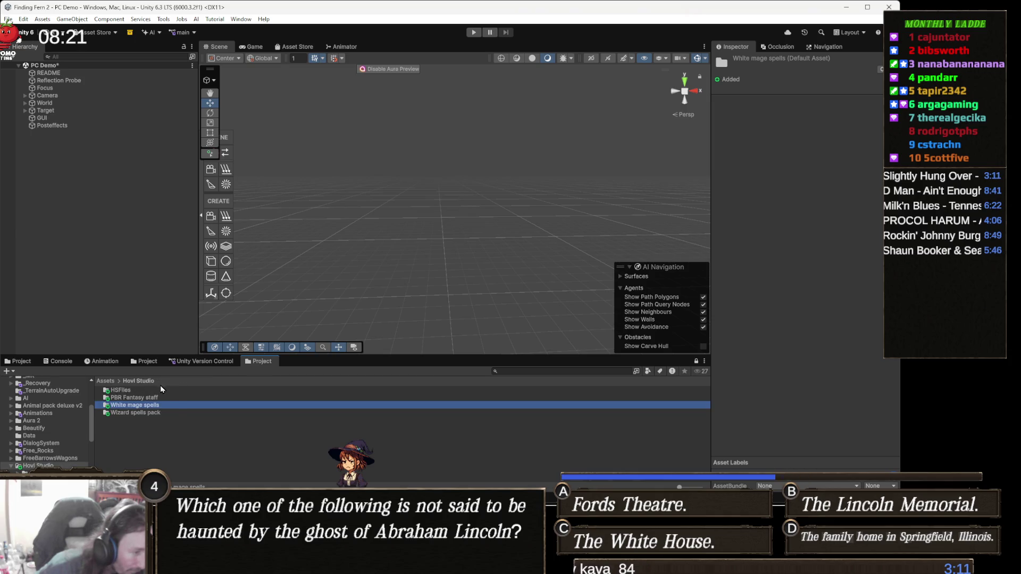
double_click(161, 413)
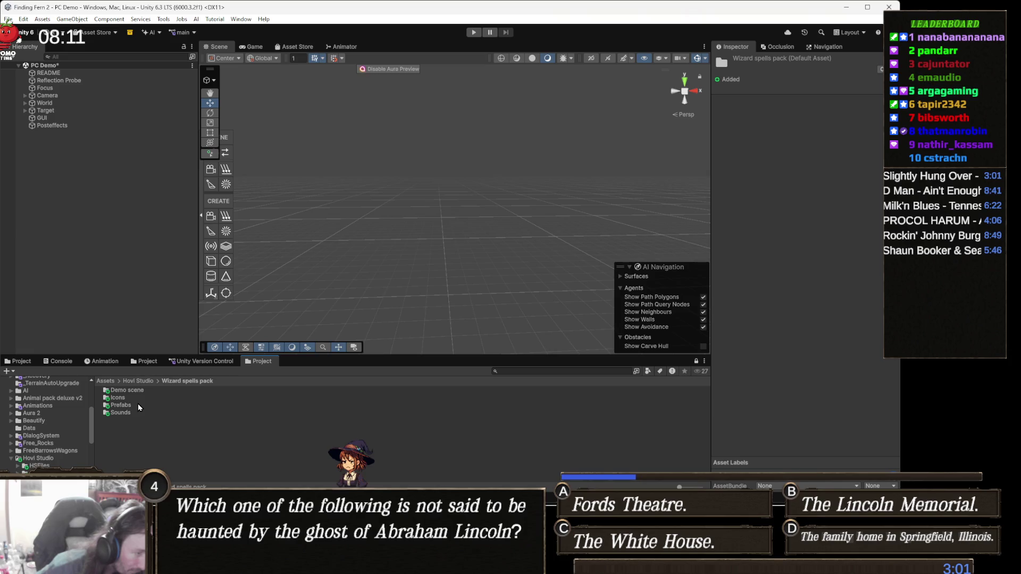
left_click(141, 398)
double_click(140, 390)
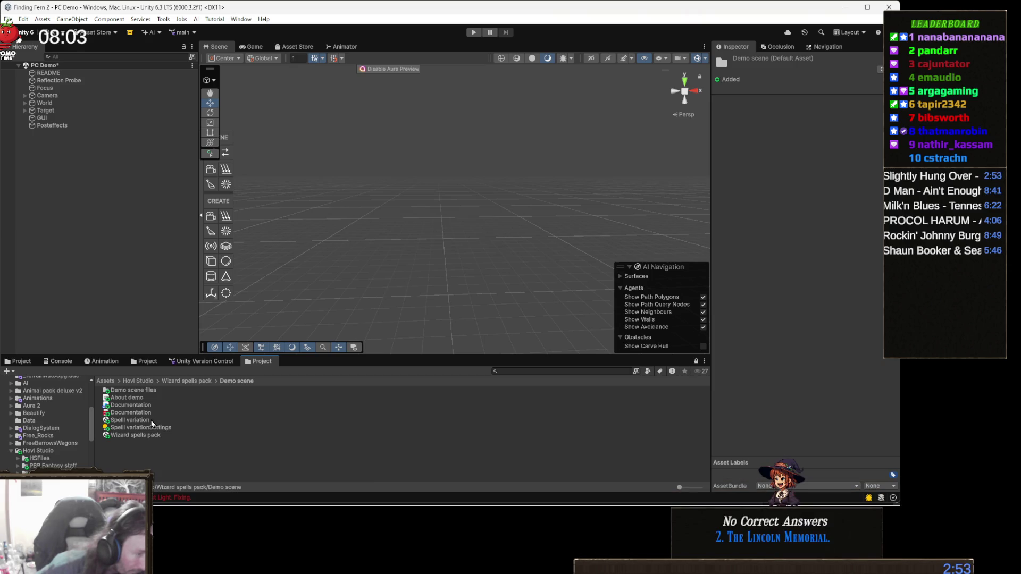
double_click(151, 422)
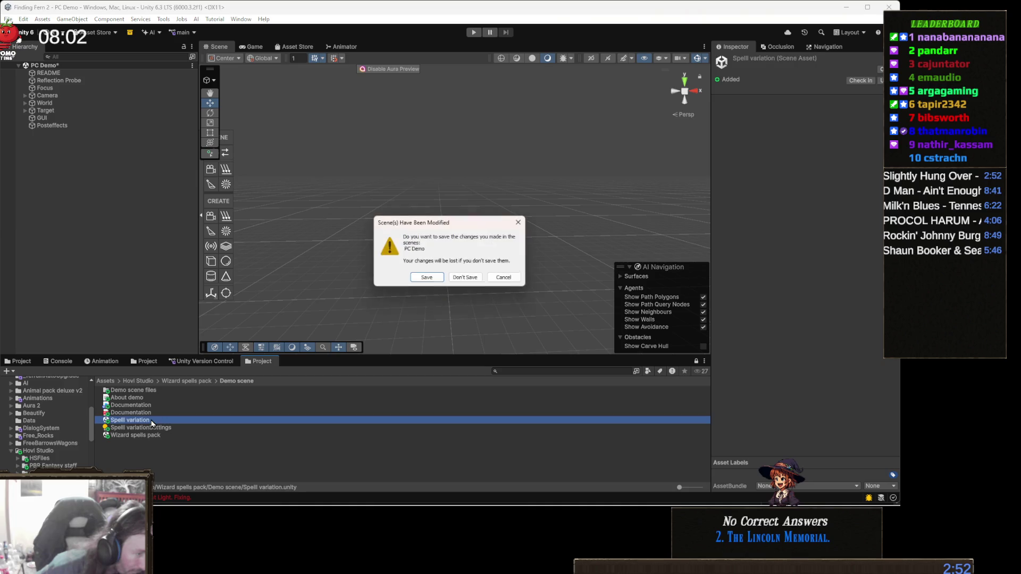
Step: Discard the PC Demo scene changes and run the Spell variation demo in Play mode
left_click(465, 277)
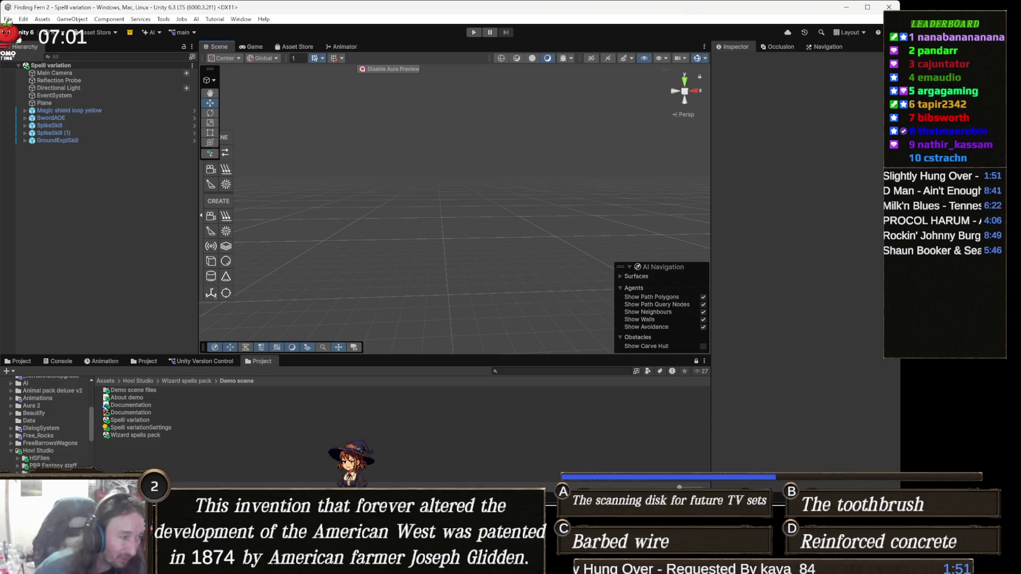
left_click(473, 33)
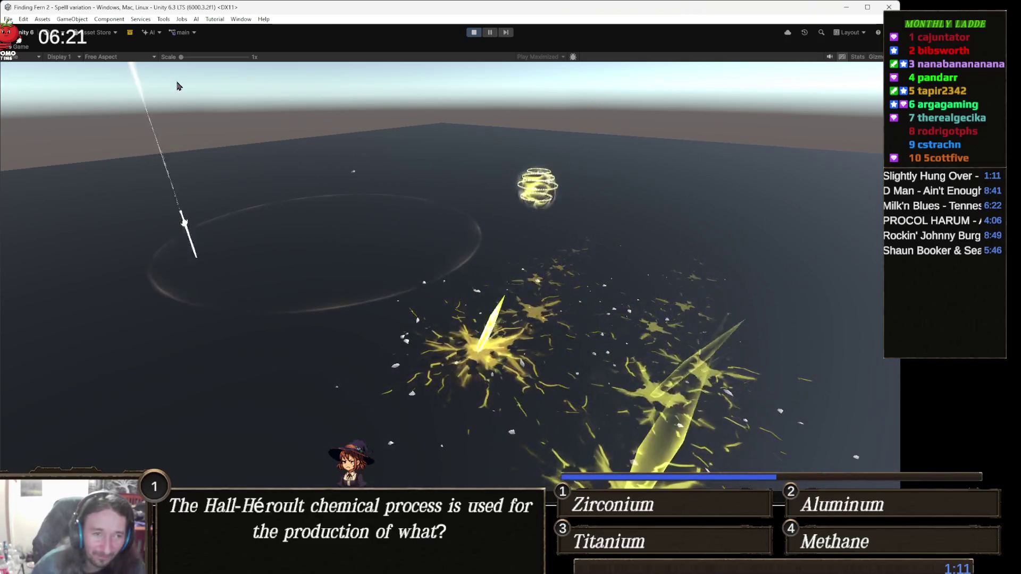
left_click(473, 33)
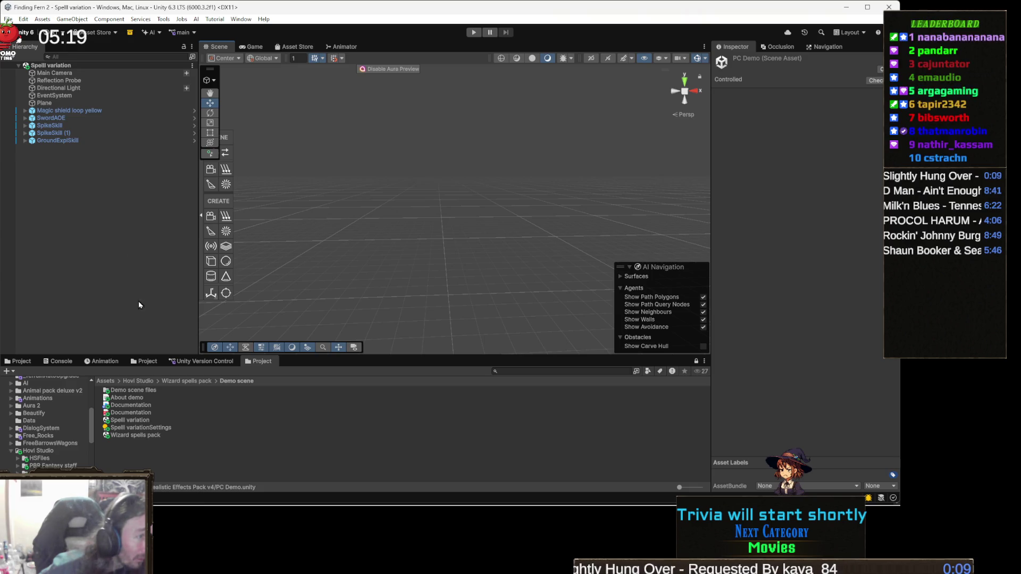
Step: Go up to the Wizard spells pack folder and open its Prefabs folder
left_click(202, 381)
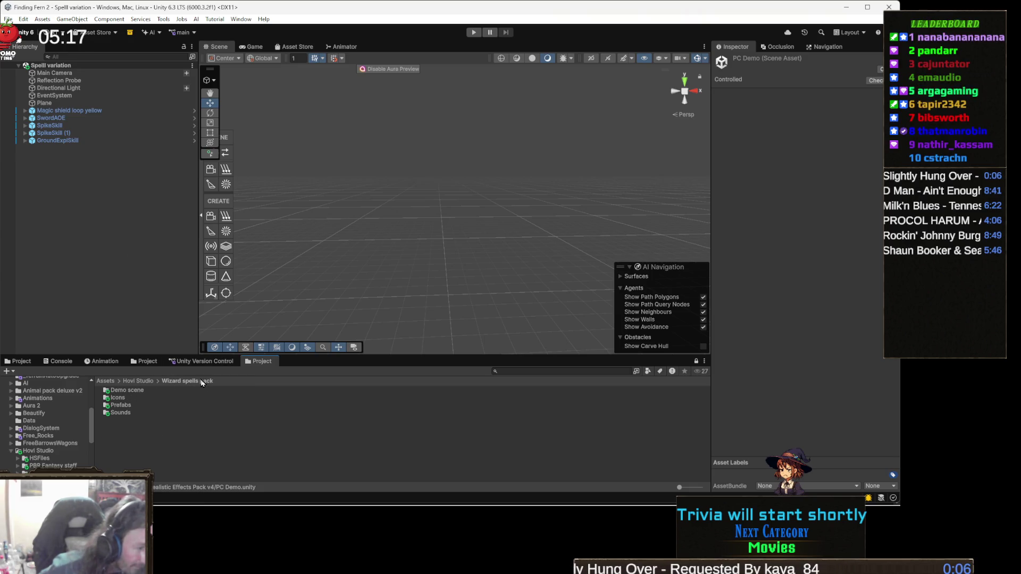
double_click(135, 406)
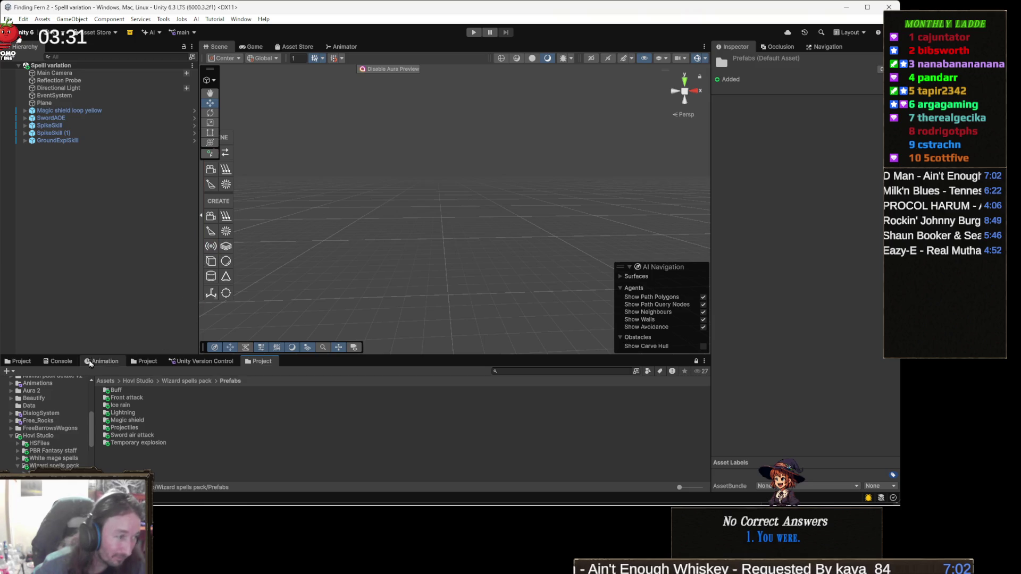
Step: Go up from Prefabs to Assets, open _Recovery and select the 0 (4) scene
left_click(19, 361)
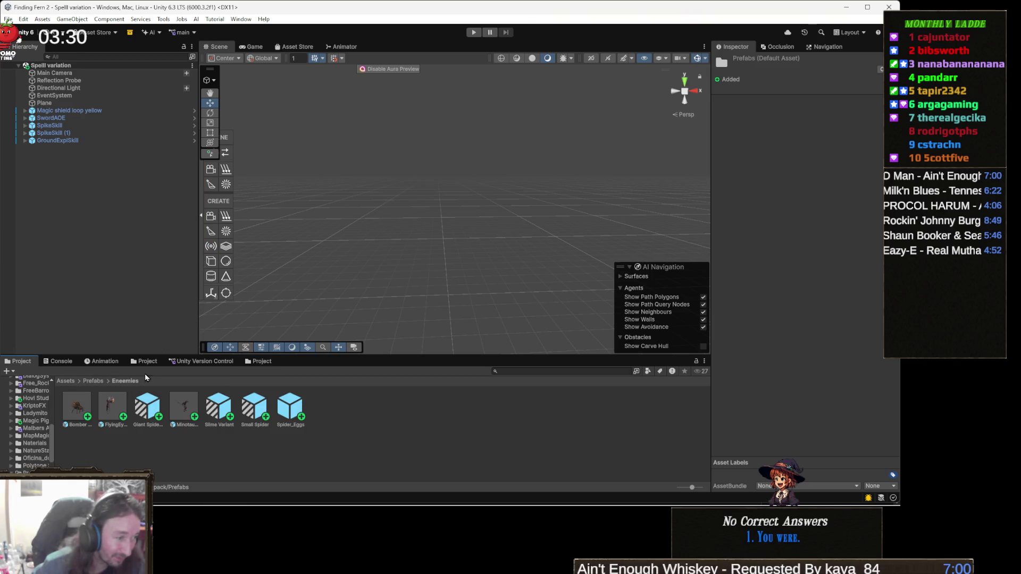
left_click(94, 383)
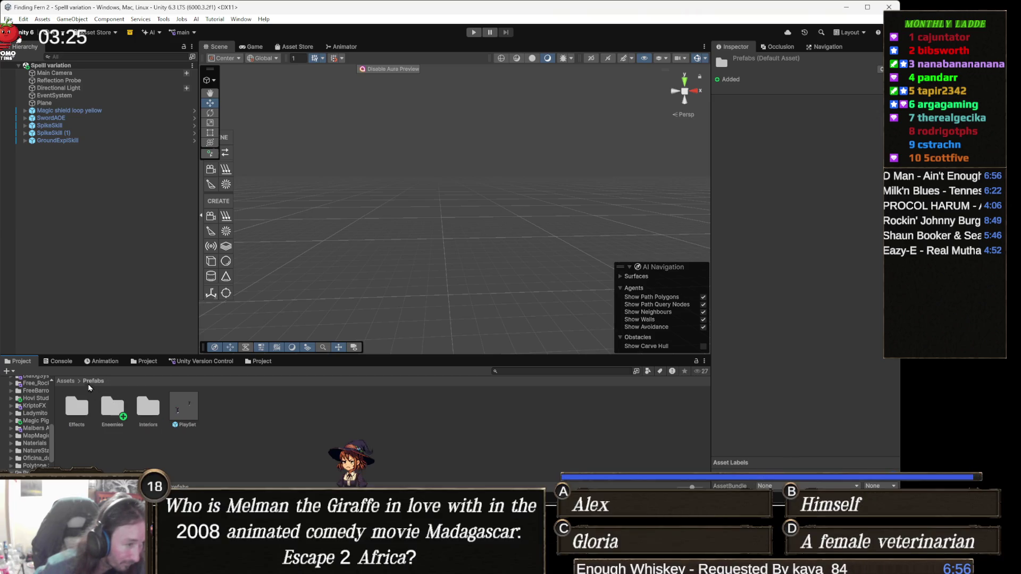
left_click(65, 381)
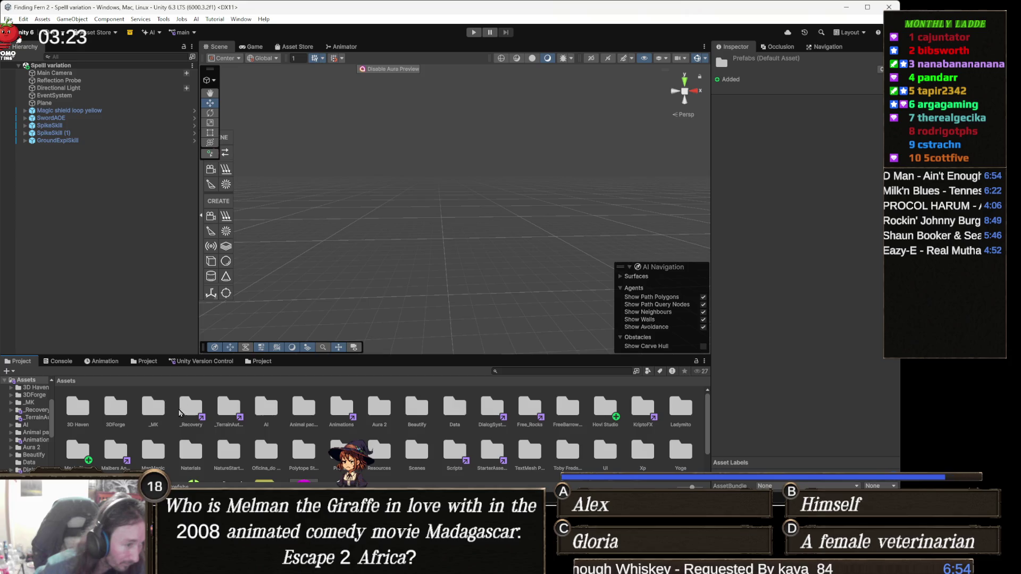
double_click(187, 410)
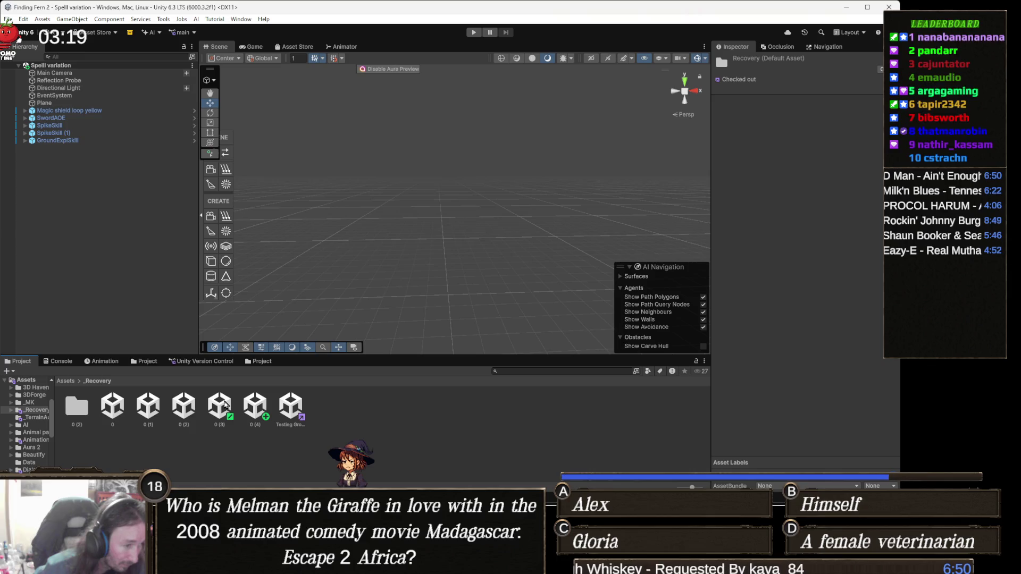
left_click(247, 408)
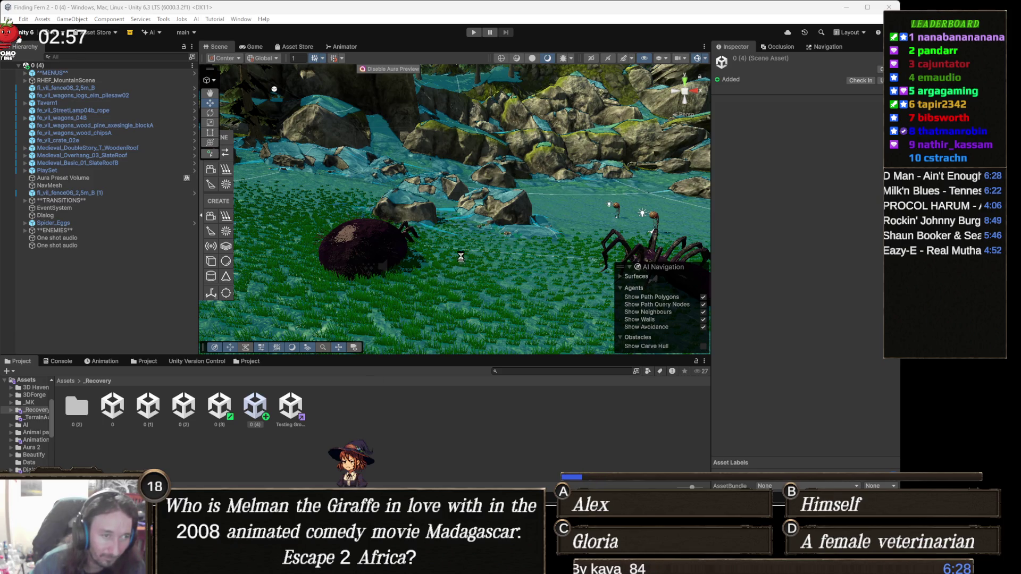
Step: Return the project listing to Wizard spells pack Prefabs and orbit the Scene view toward the spiders
scroll(462, 260, "up", 5)
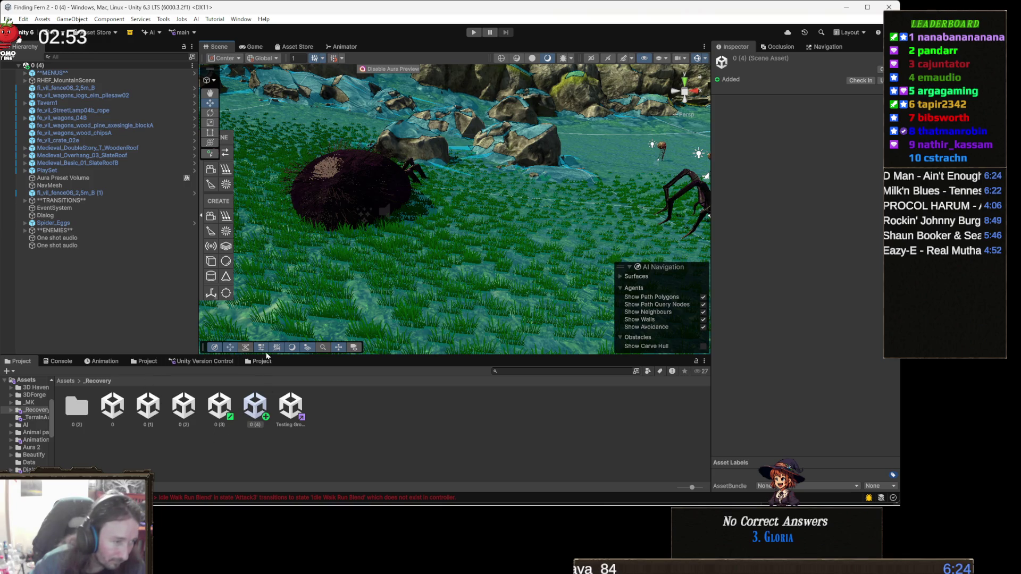
left_click(263, 365)
scroll(262, 335, "down", 5)
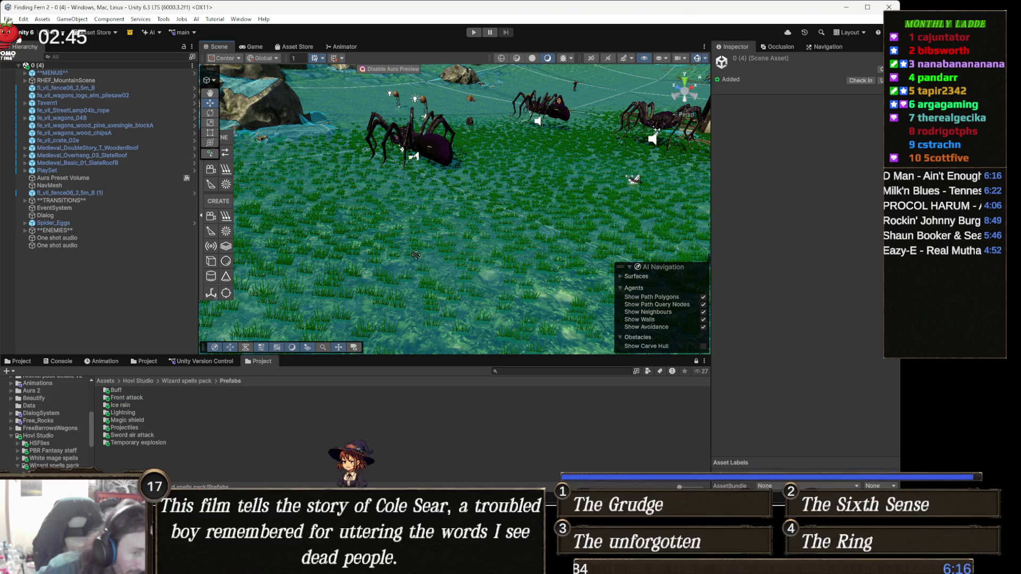
left_click_drag(448, 288, 461, 286)
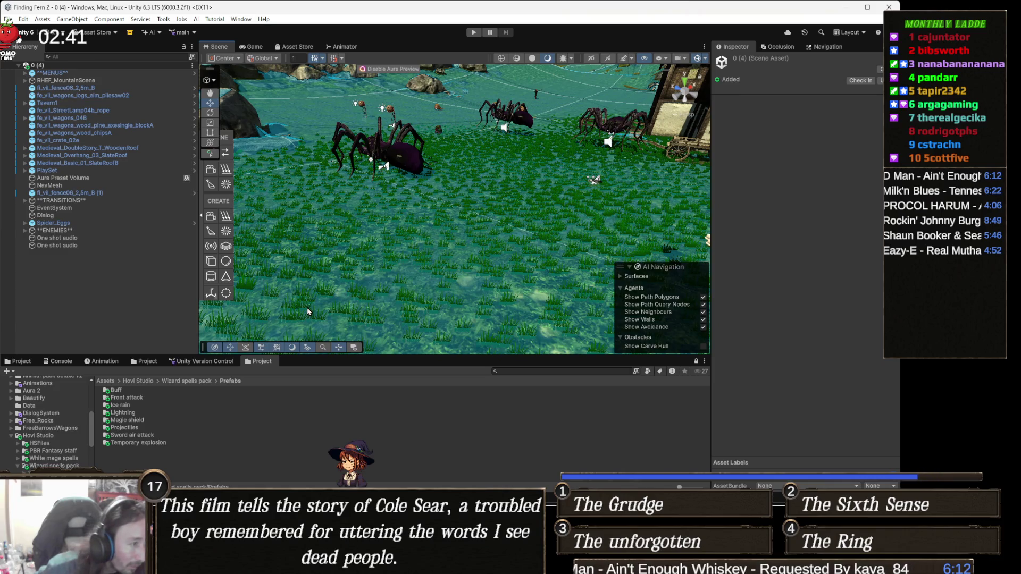
Step: Open the GroundExplSkill prefab from the Front attack folder for editing
double_click(136, 398)
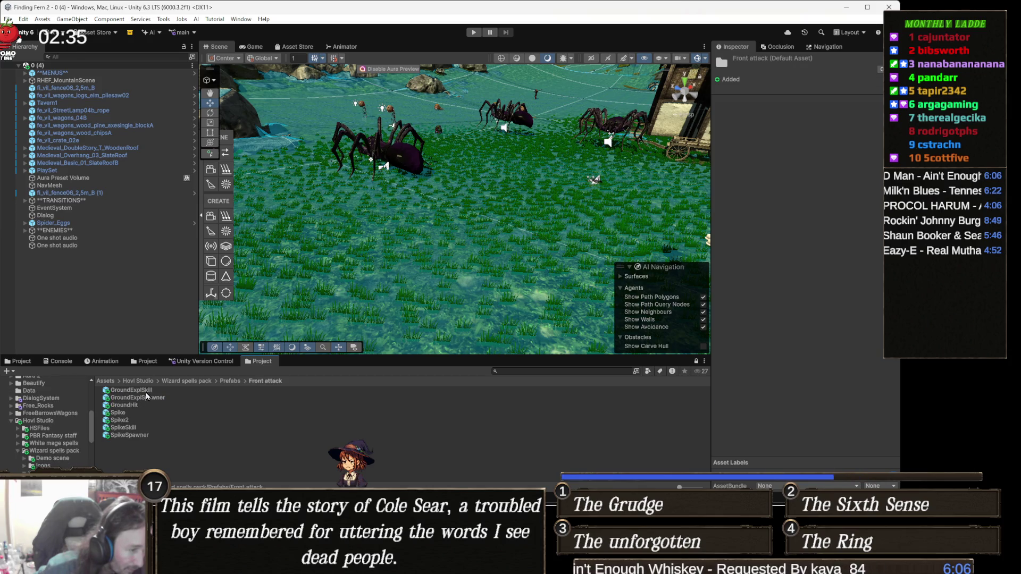
left_click(147, 391)
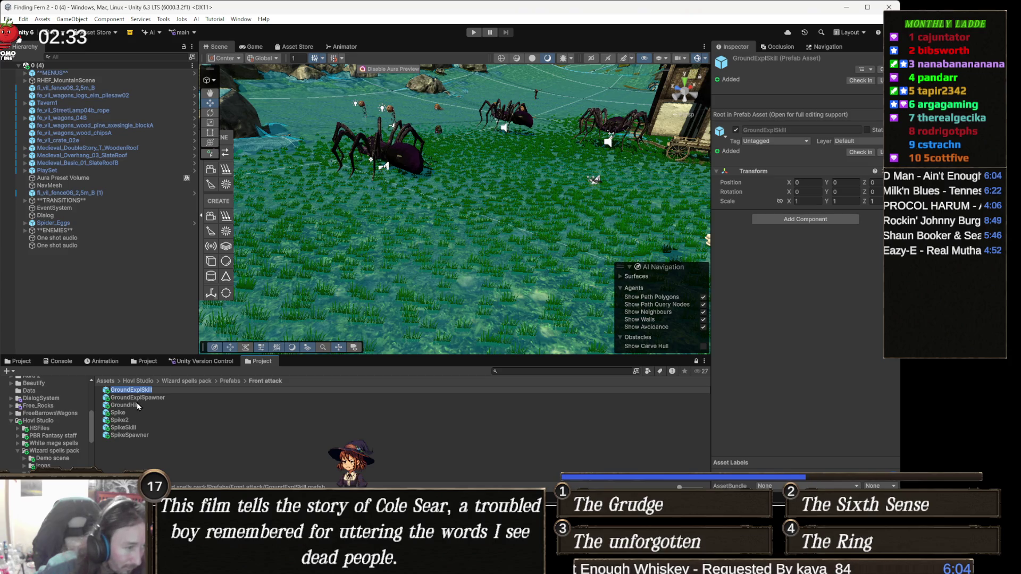
key("Escape")
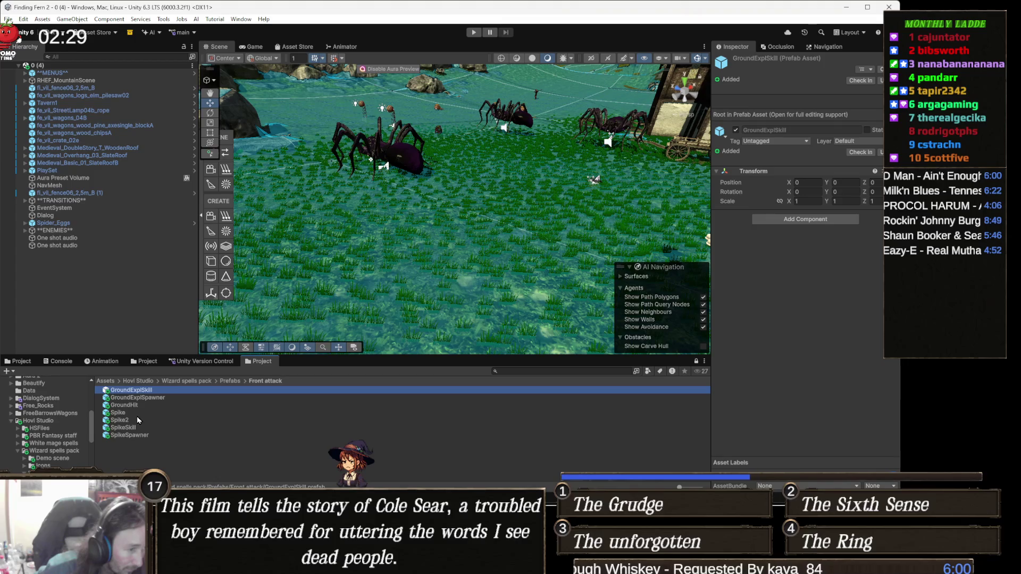
double_click(122, 391)
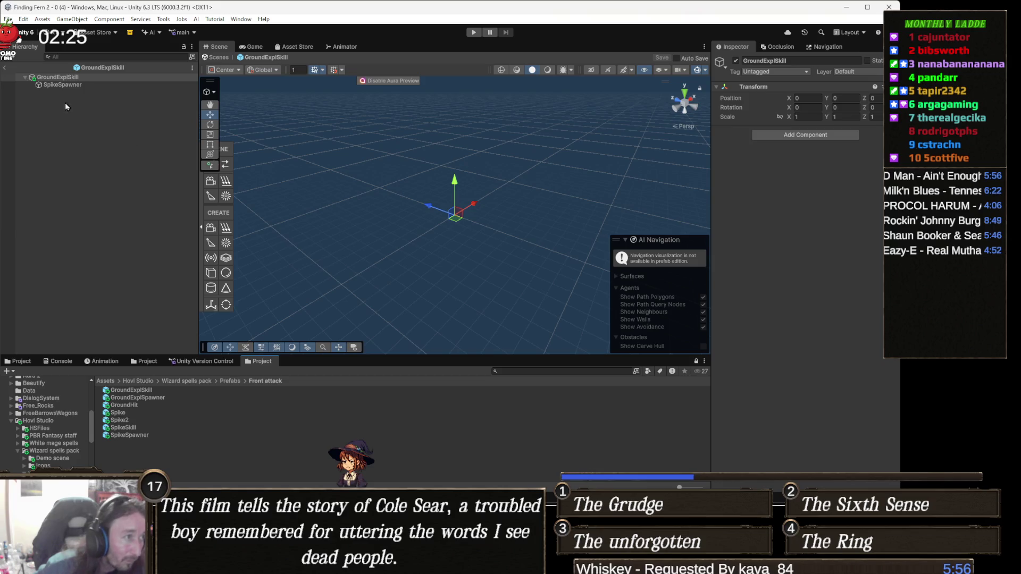
Step: Inspect SpikeSpawner's HS_Front Spawner settings, then open the Spike prefab
left_click(90, 85)
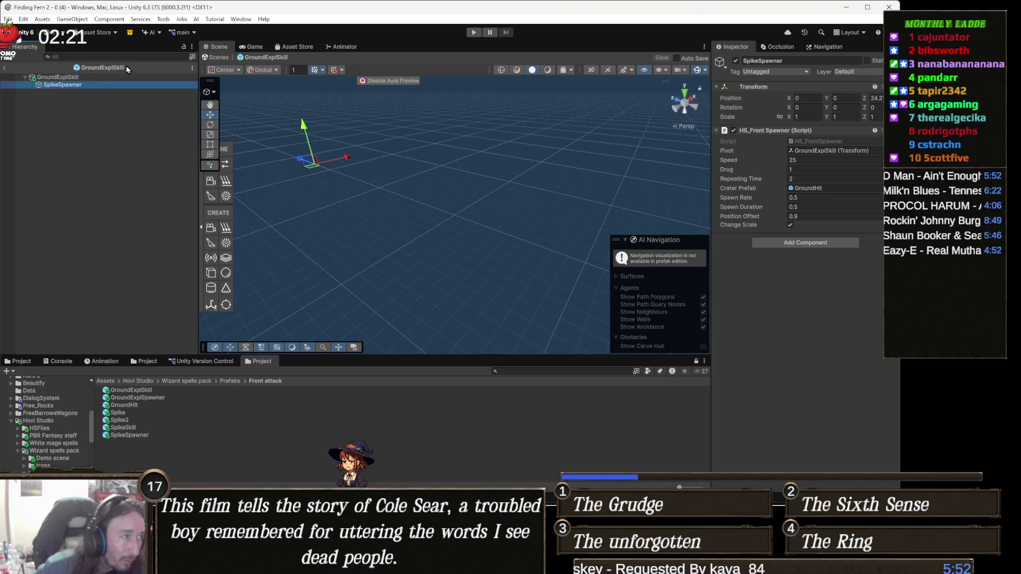
left_click(85, 78)
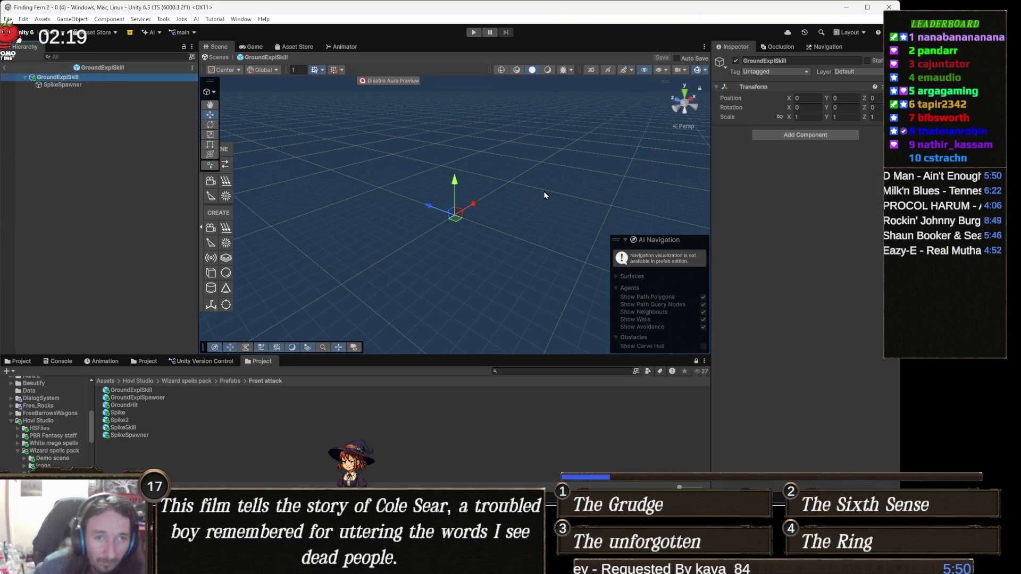
key("Down")
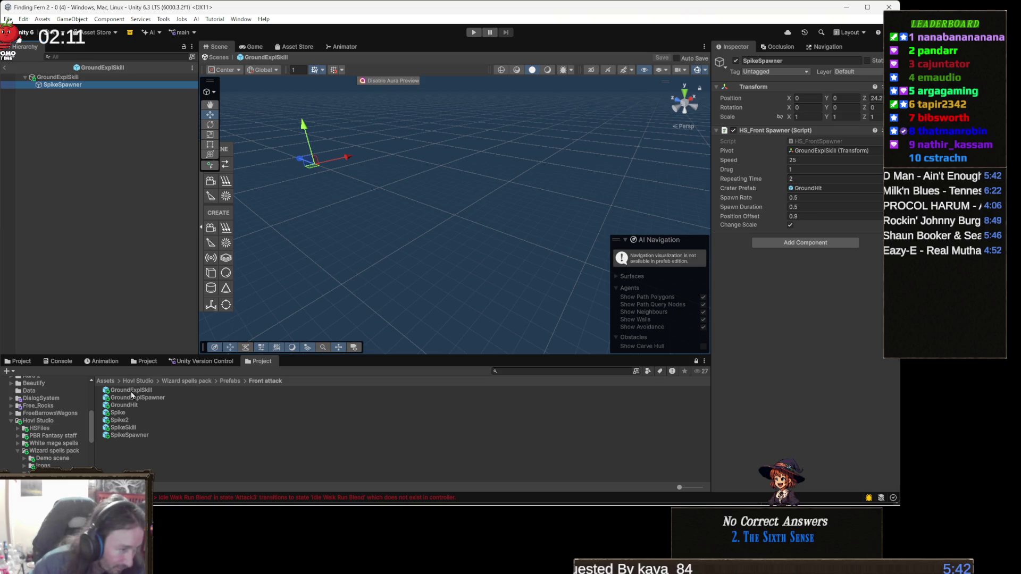
double_click(145, 415)
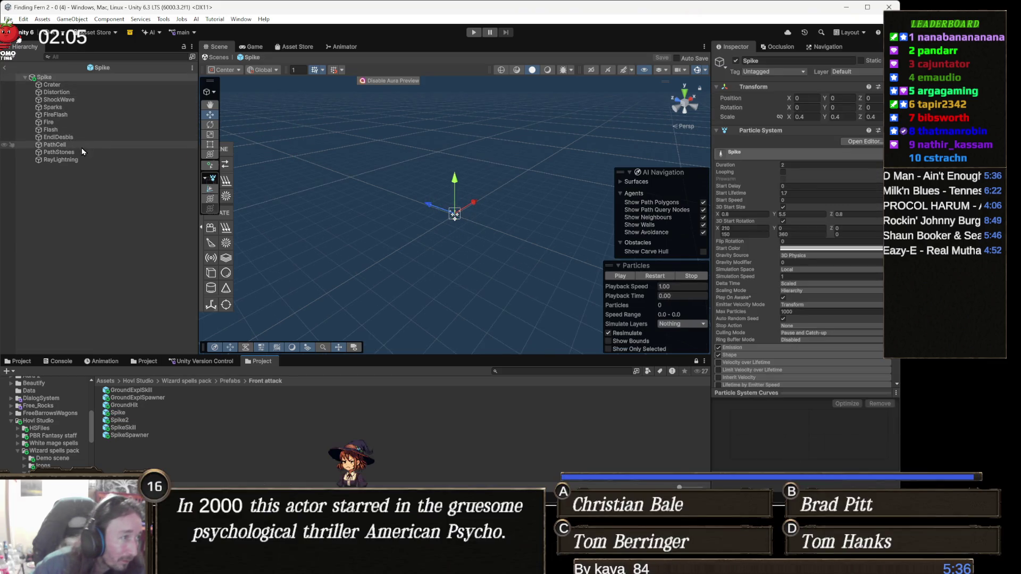
Step: Replay all of Spike's particle systems twice, then switch to the HS_FrontSpawner script in Visual Studio
left_click(60, 160, "shift")
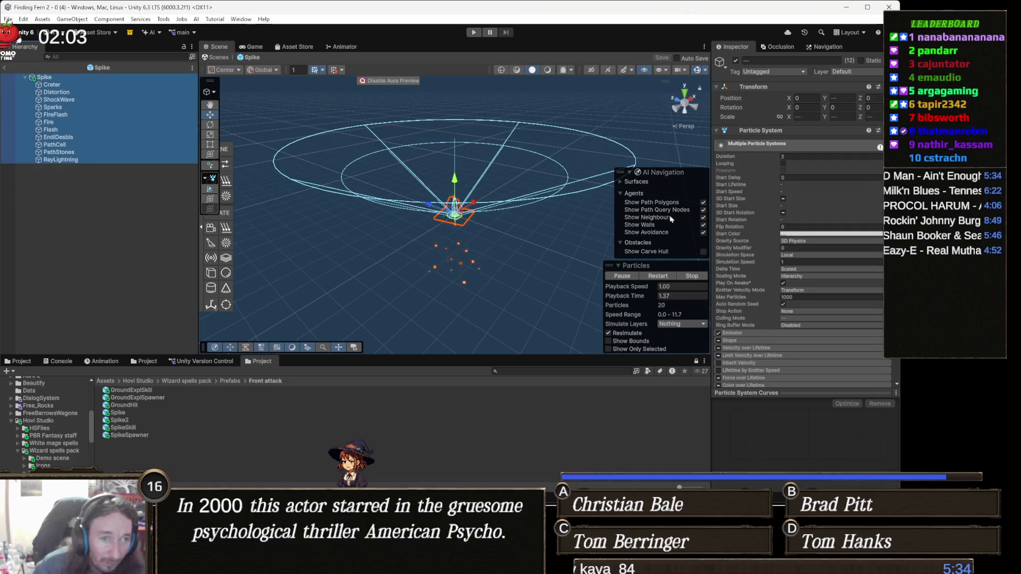
left_click(667, 275)
left_click(667, 276)
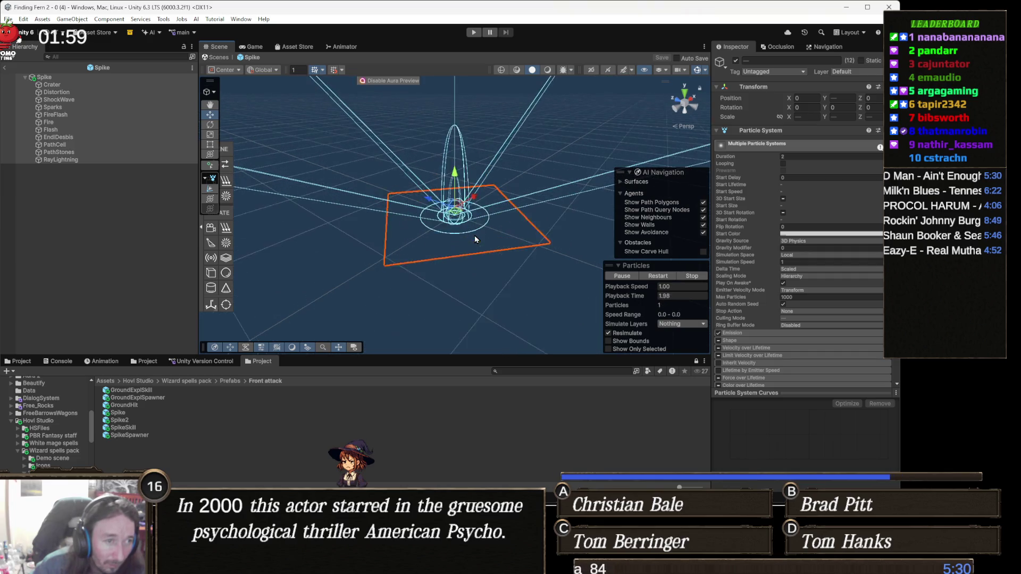
key("alt+Tab")
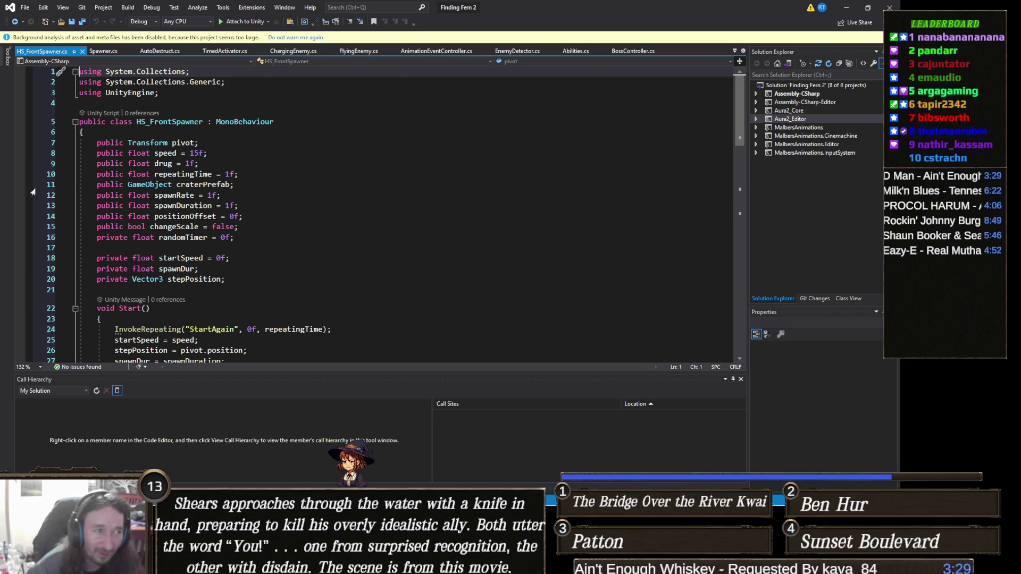
left_click(239, 230)
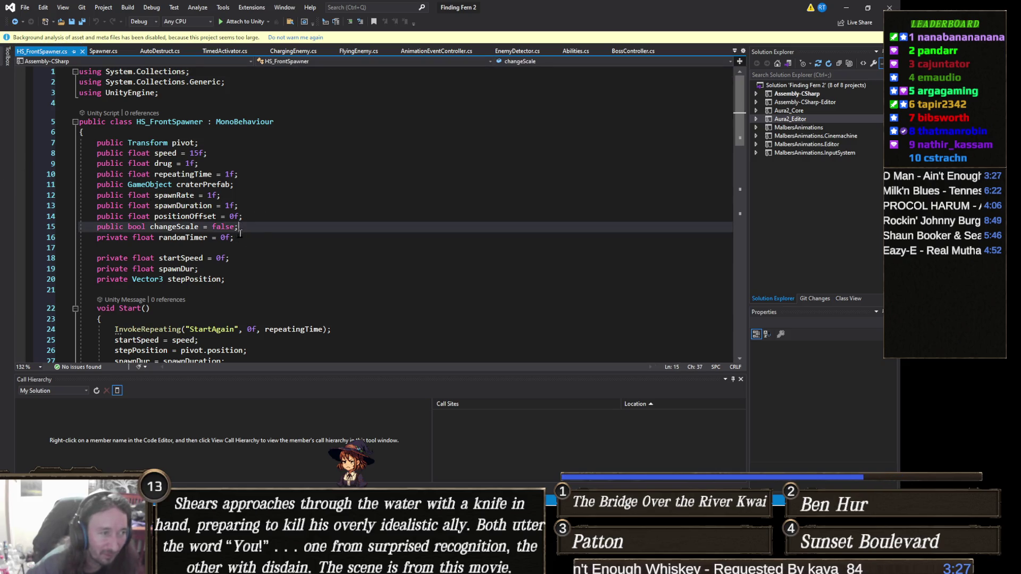
left_click(261, 236)
scroll(260, 227, "down", 5)
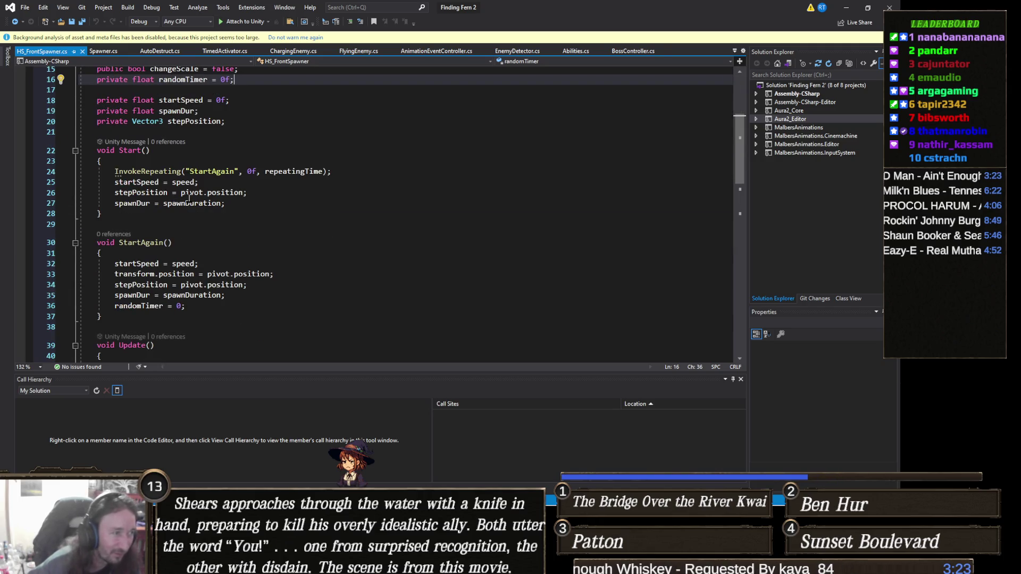
mouse_move(176, 171)
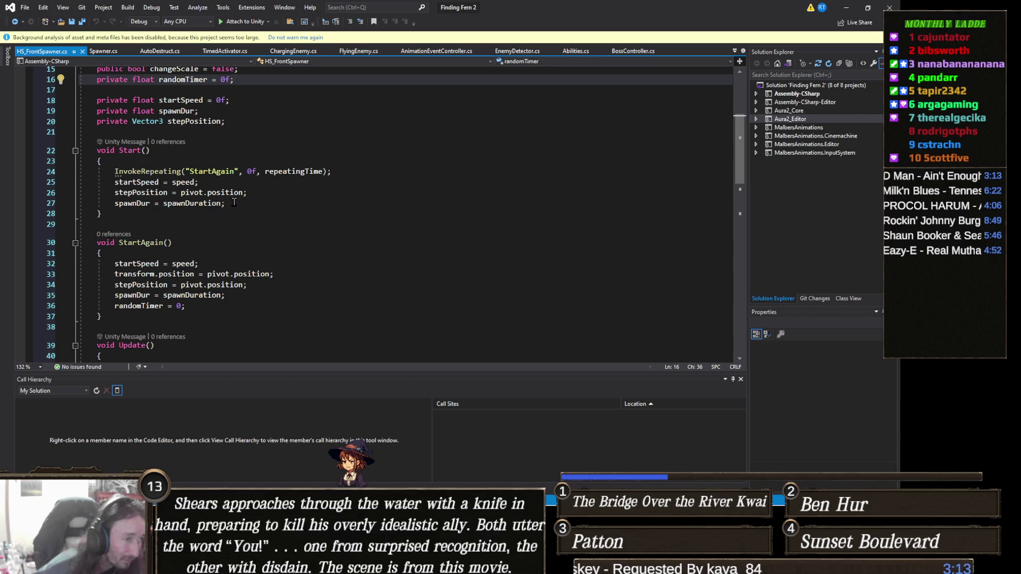
scroll(234, 202, "down", 5)
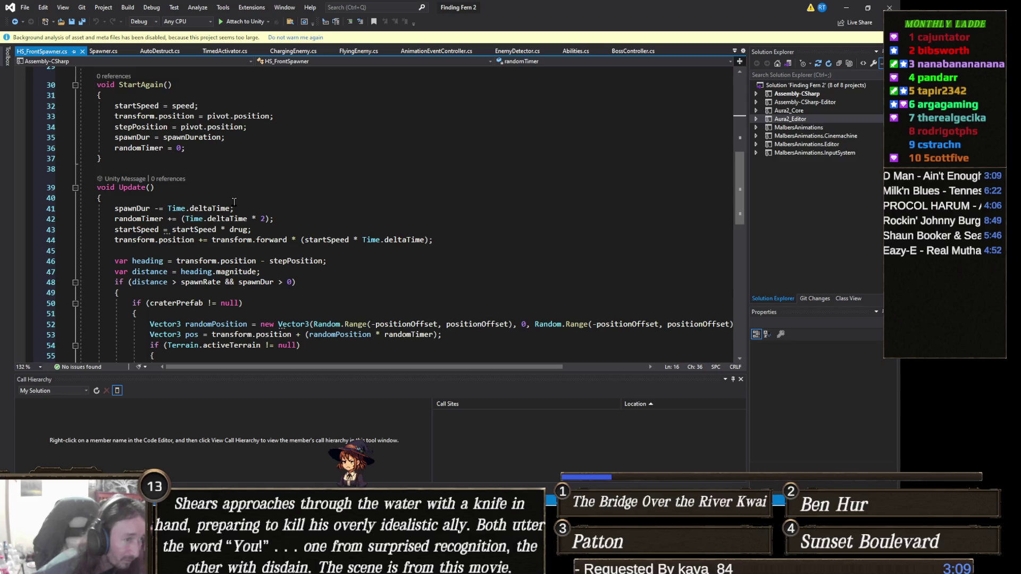
Step: Read through HS_FrontSpawner's Update() and the InvokeRepeating call in Start(), then return to Unity
scroll(234, 201, "down", 2)
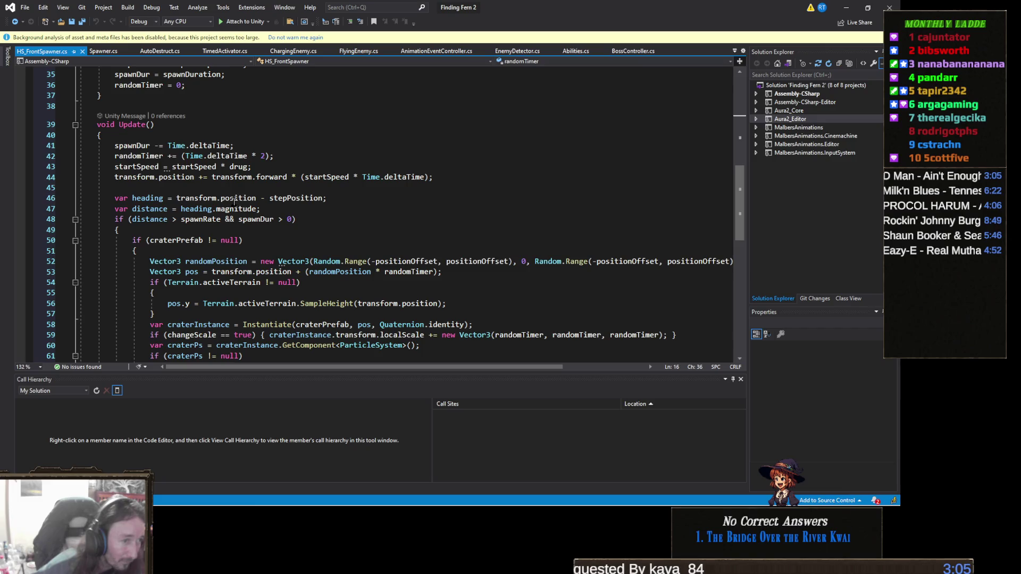
scroll(234, 201, "down", 2)
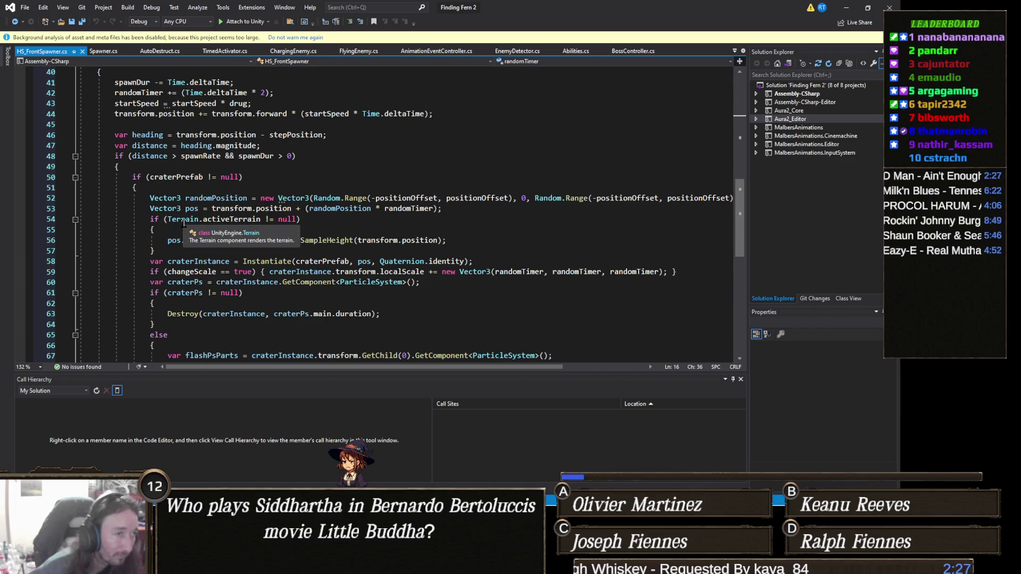
scroll(182, 221, "down", 4)
scroll(197, 207, "up", 14)
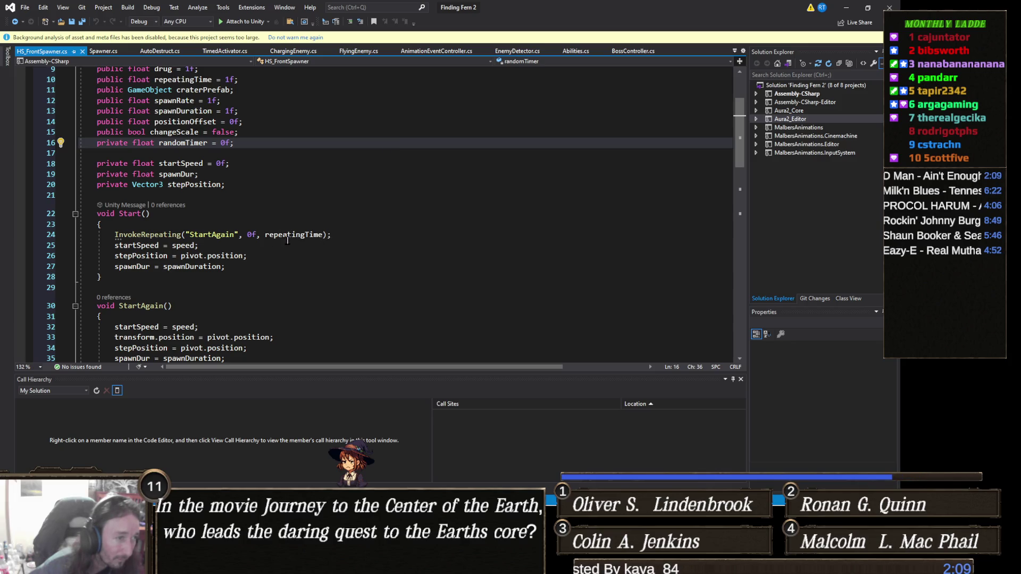
double_click(167, 235)
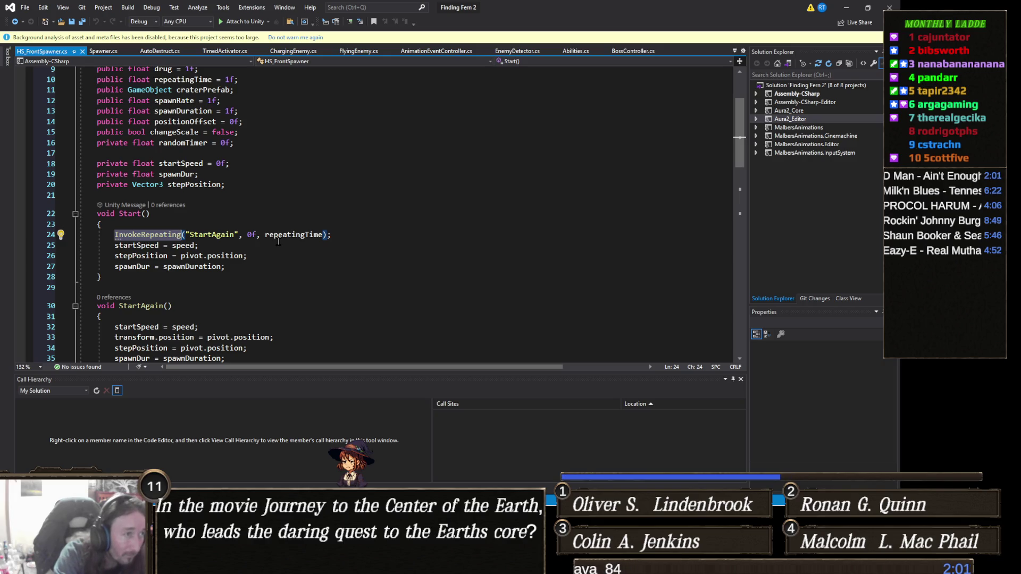
scroll(282, 244, "up", 1)
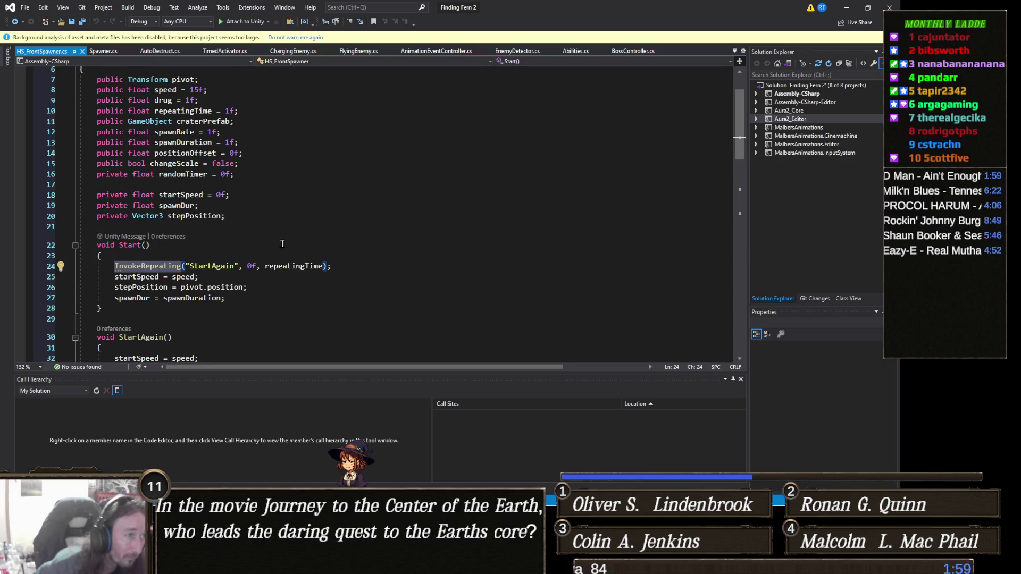
key("alt+Tab")
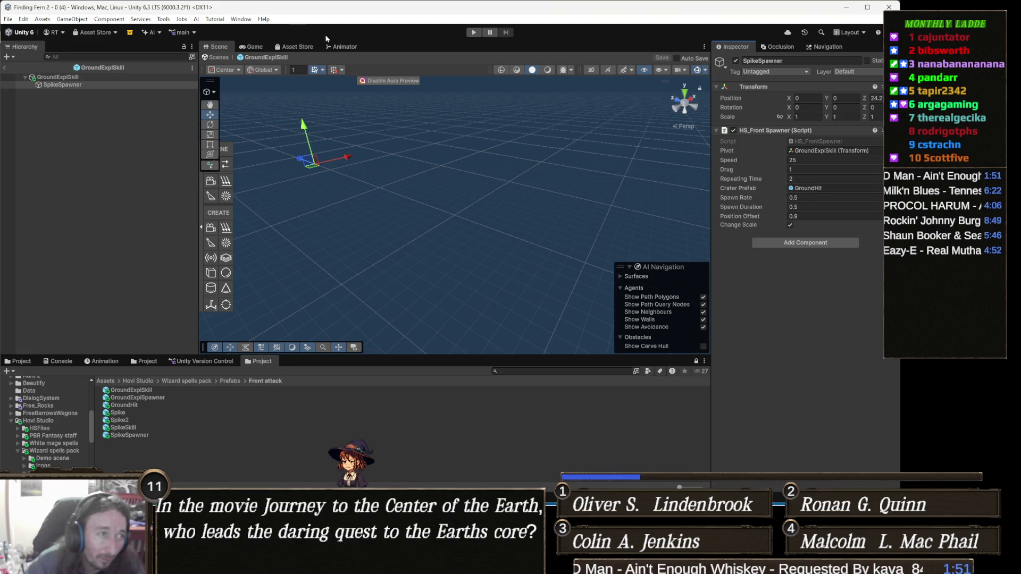
Step: Place GroundExplSkill on the grass below the spiders, rotate it around Y, and enter Play mode
left_click(220, 57)
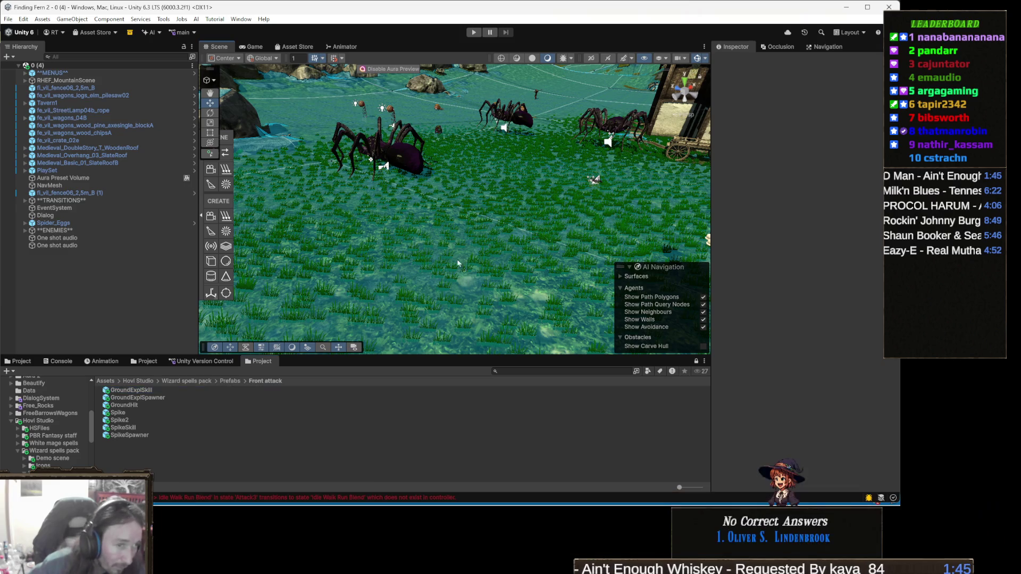
left_click_drag(507, 288, 500, 300)
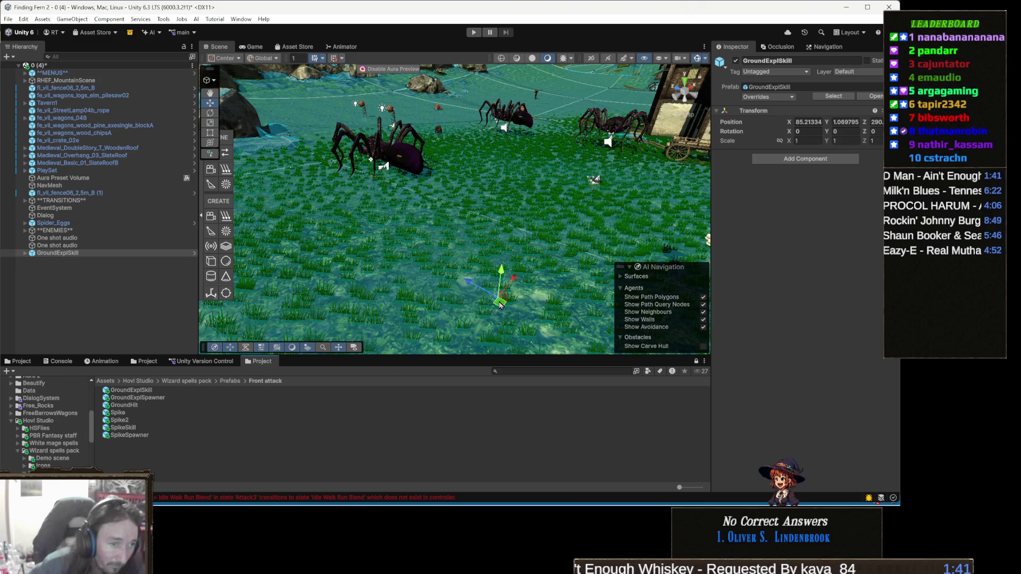
key("e")
left_click_drag(504, 334, 564, 253)
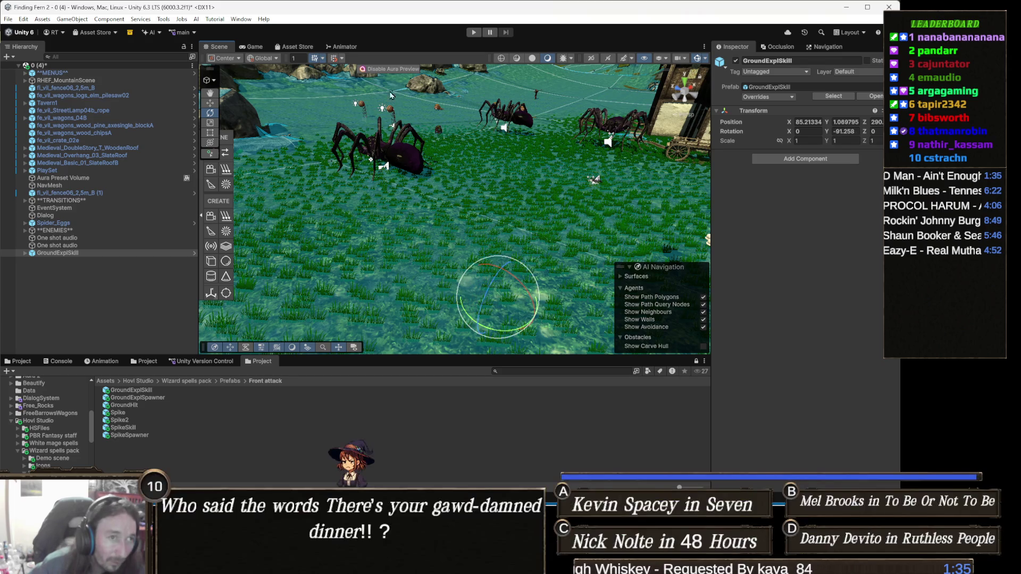
left_click(473, 32)
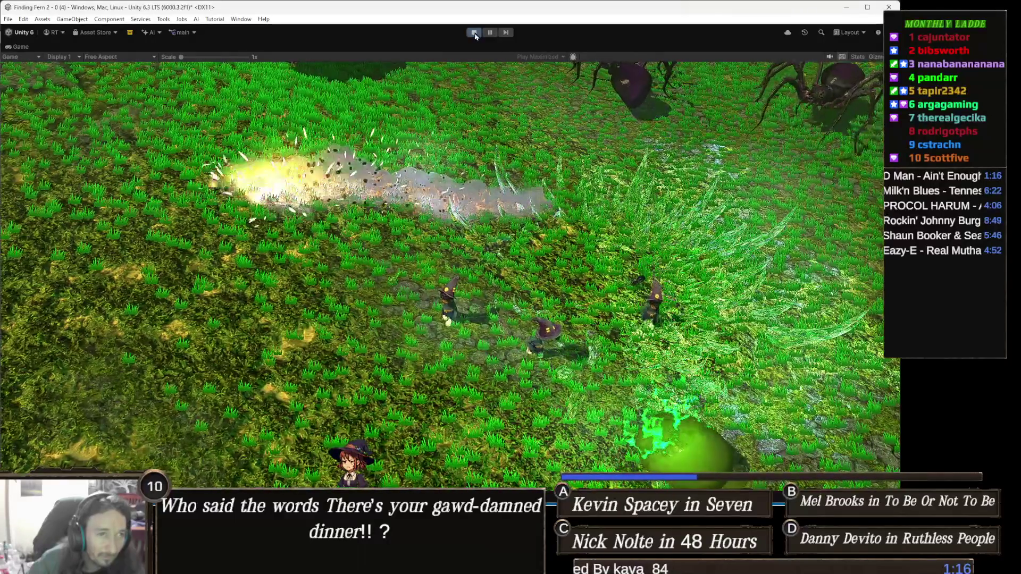
Step: Watch the ground spike burst across the grass, then stop Play mode
left_click(474, 33)
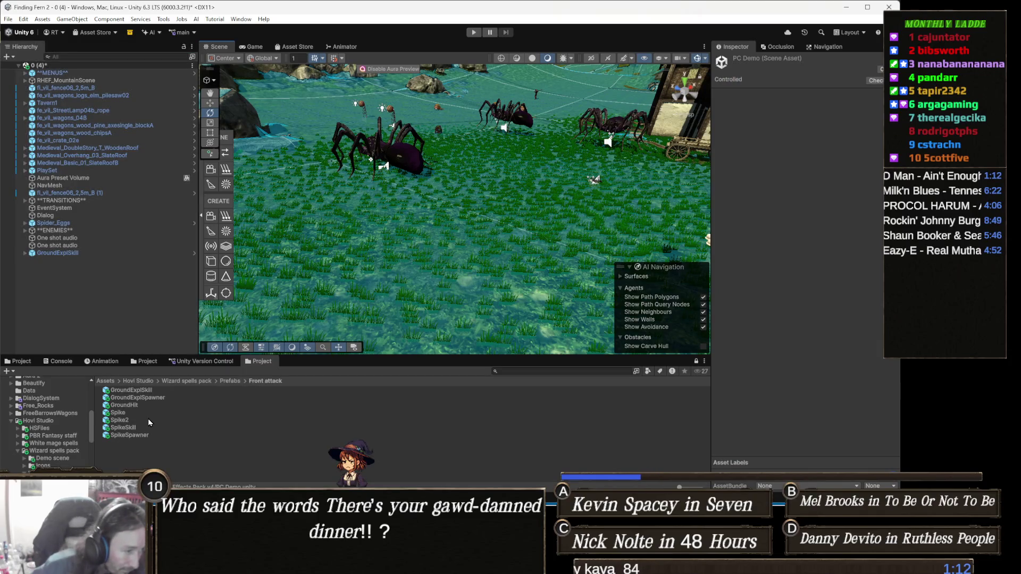
Step: Drop the Ice Falling prefab from the Wizard spells pack's Ice rain folder into the scene
left_click(231, 381)
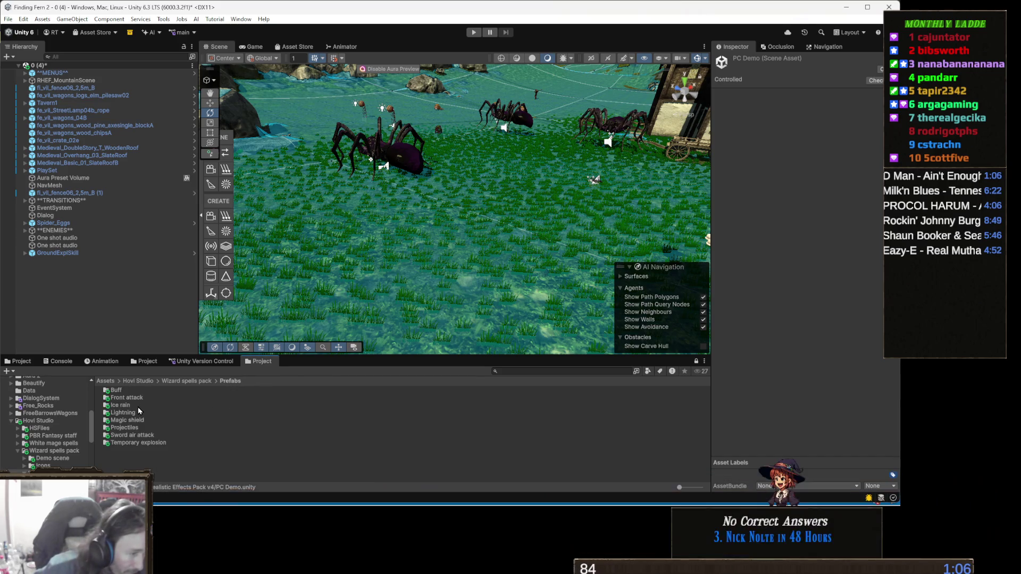
double_click(134, 407)
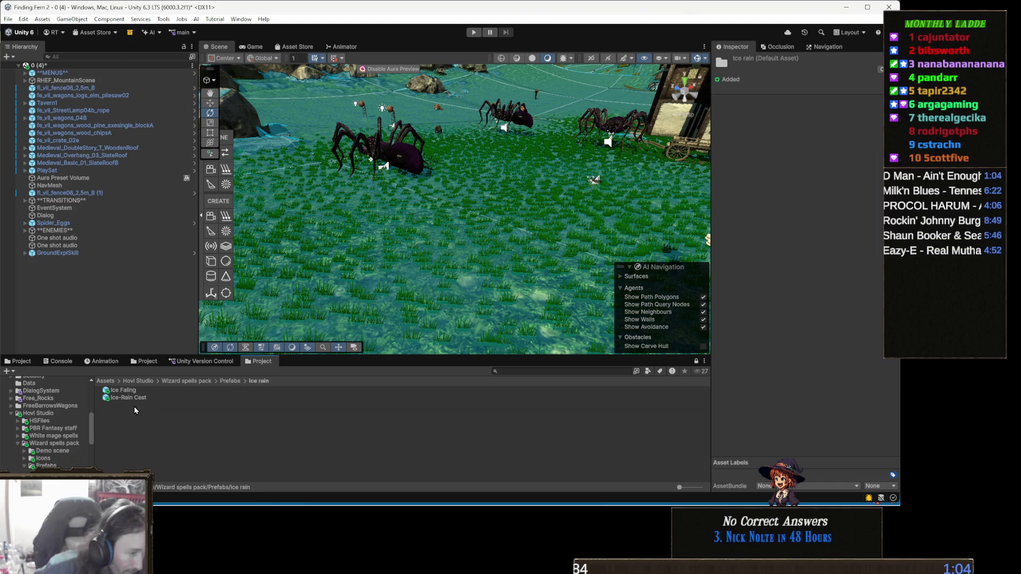
left_click(136, 397)
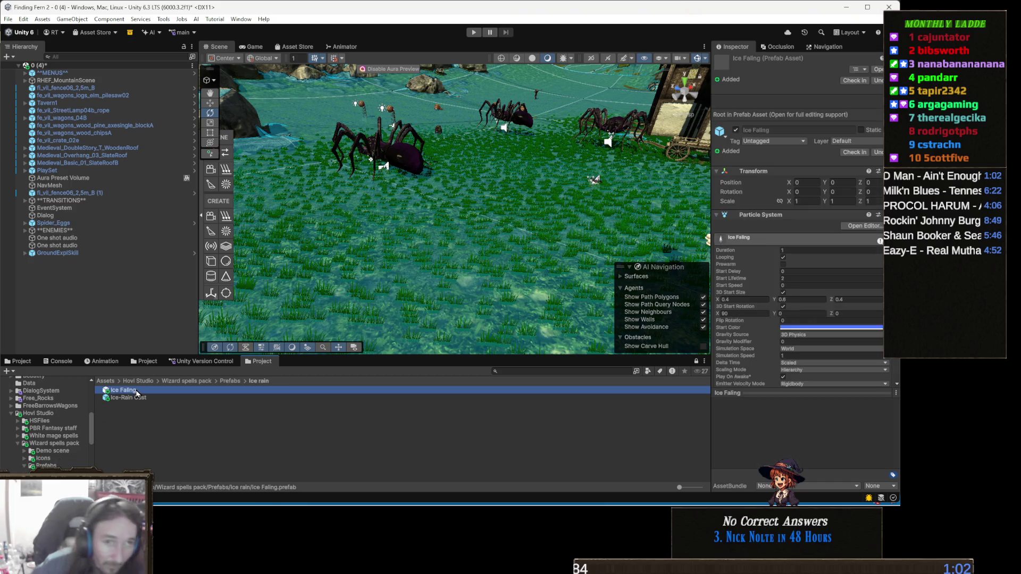
key("Up")
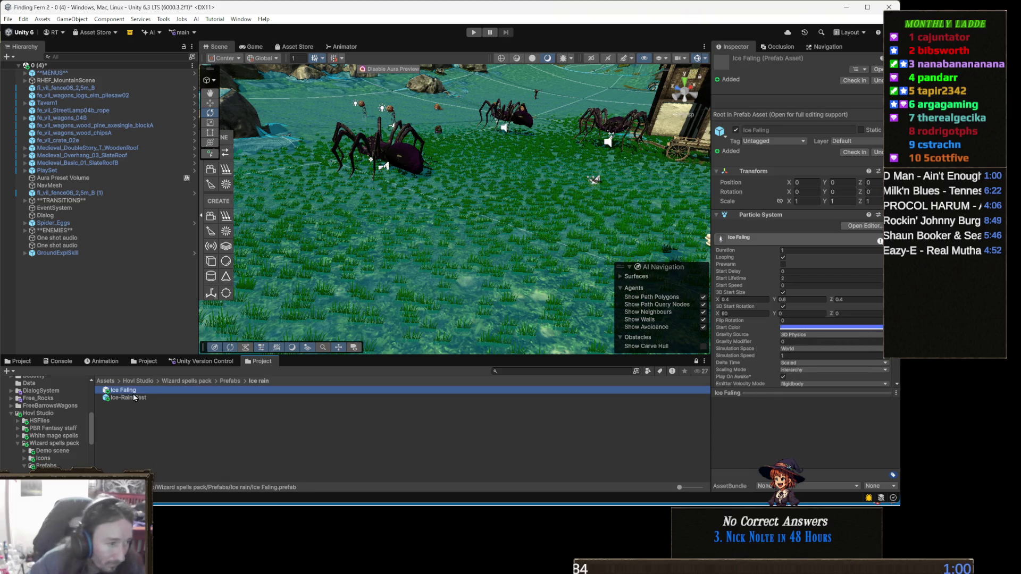
left_click_drag(448, 268, 449, 268)
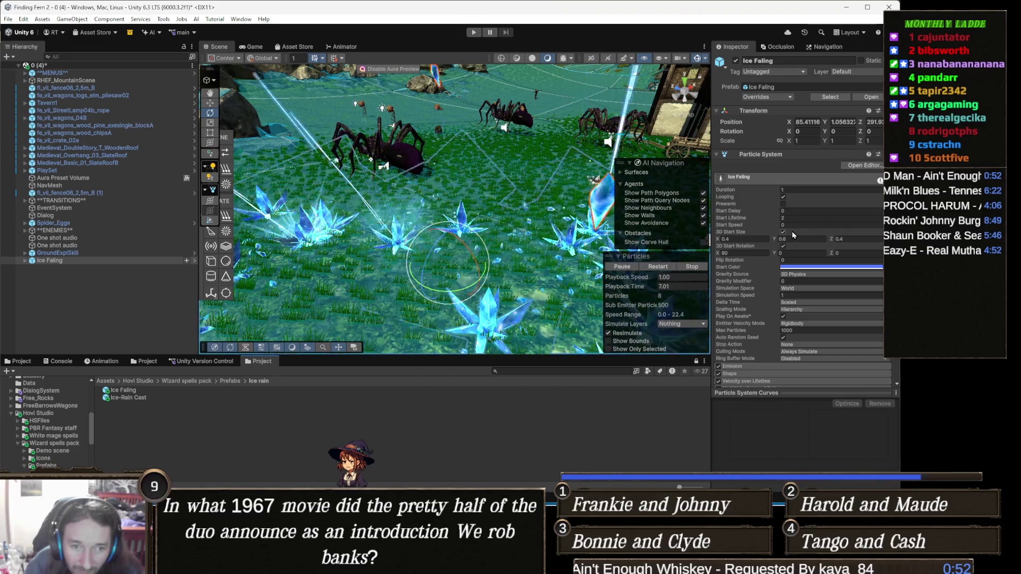
Step: Disable Looping on Ice Falling and replay its burst among the spiders several times
left_click(782, 196)
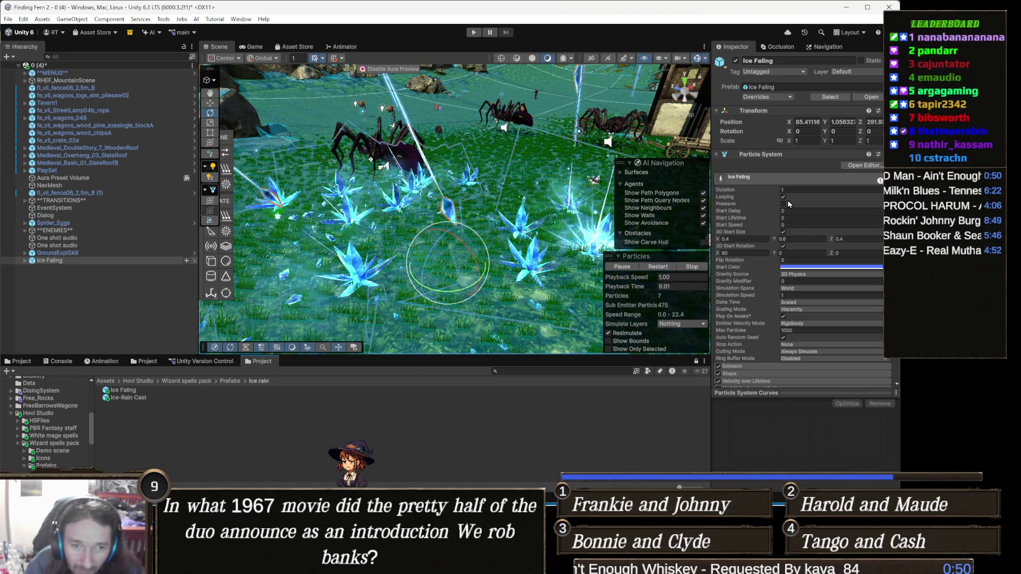
left_click(690, 261)
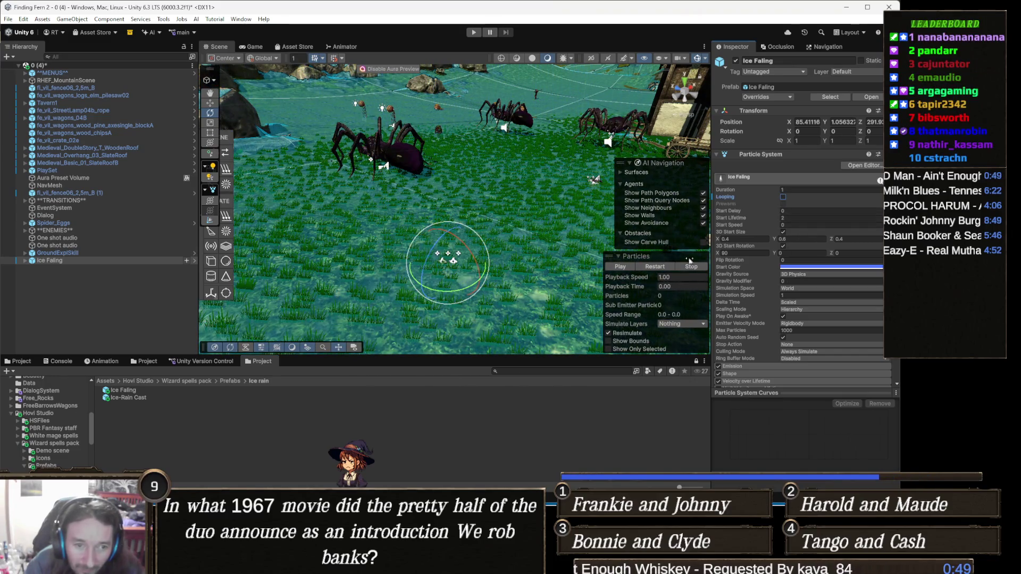
left_click(651, 268)
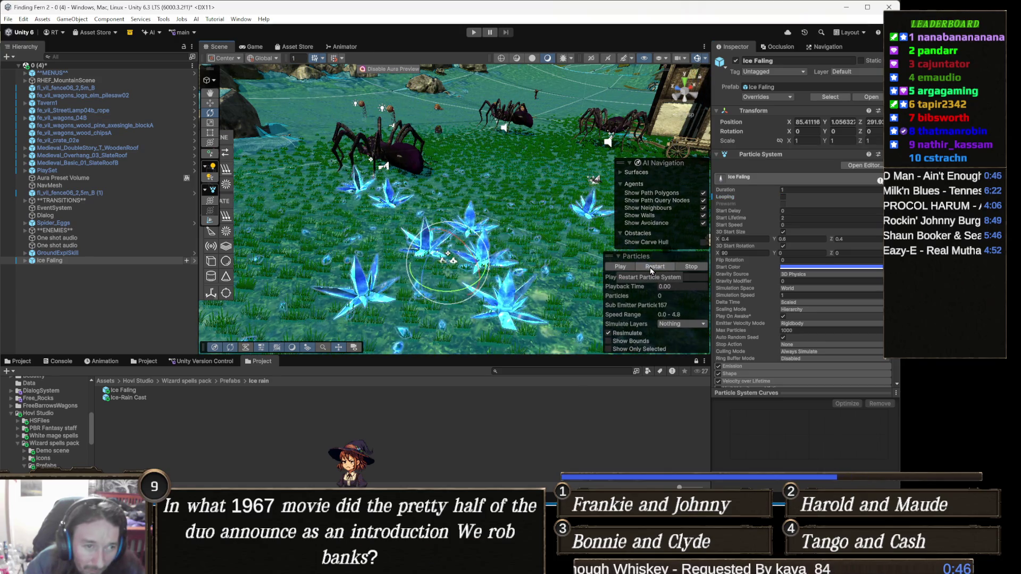
left_click(650, 267)
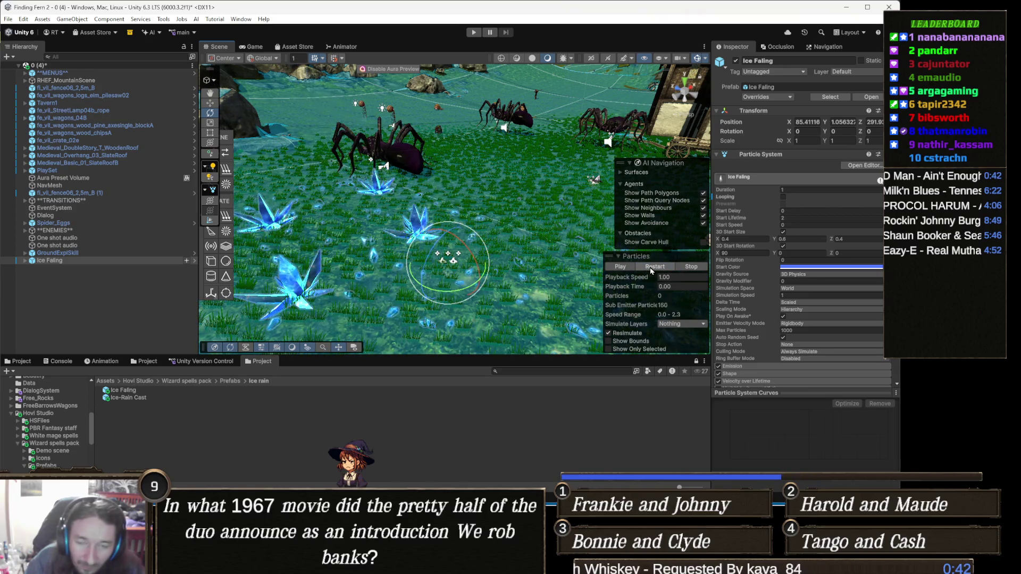
left_click(651, 267)
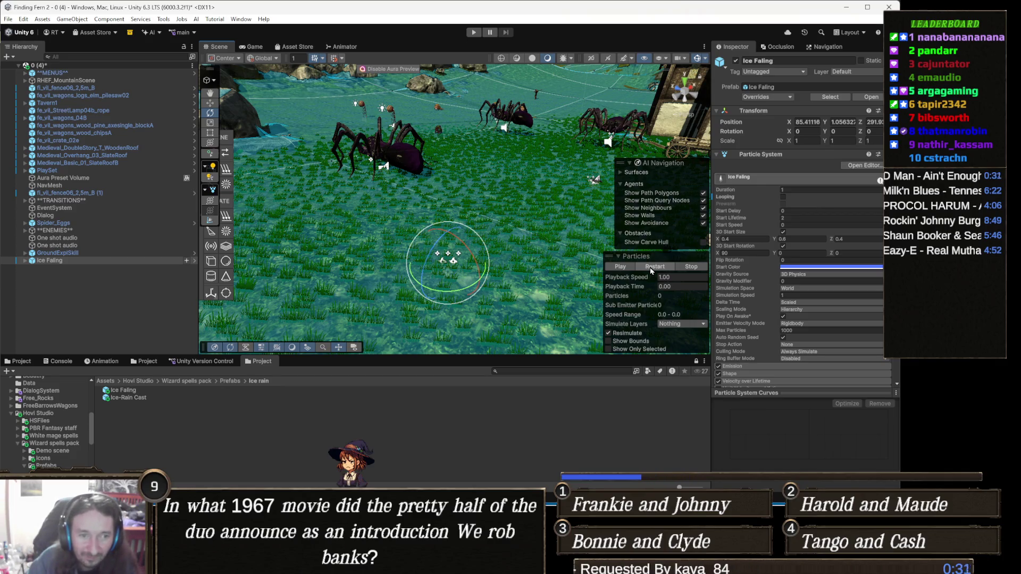
left_click(650, 268)
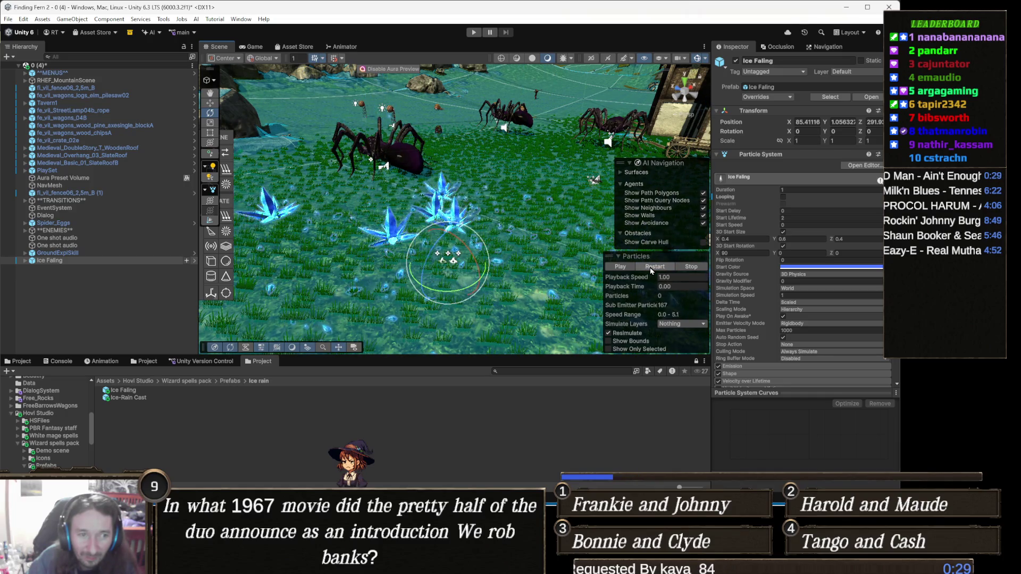
left_click(651, 269)
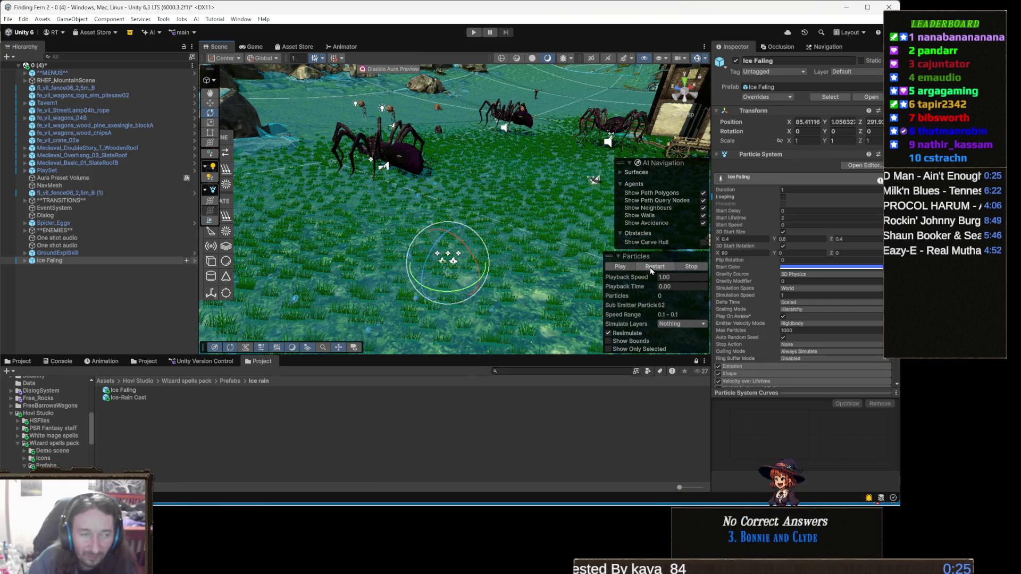
left_click(651, 269)
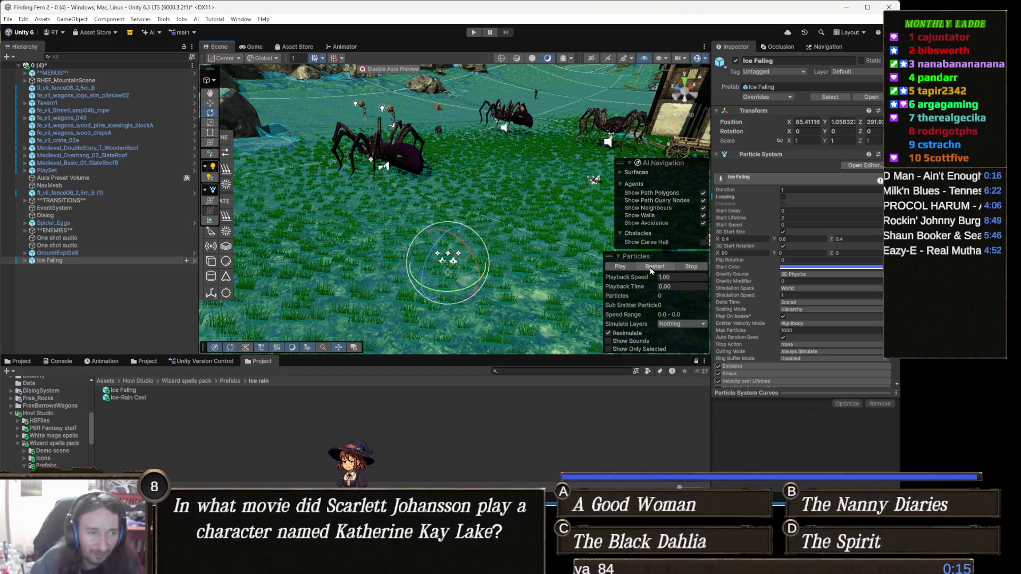
left_click(651, 269)
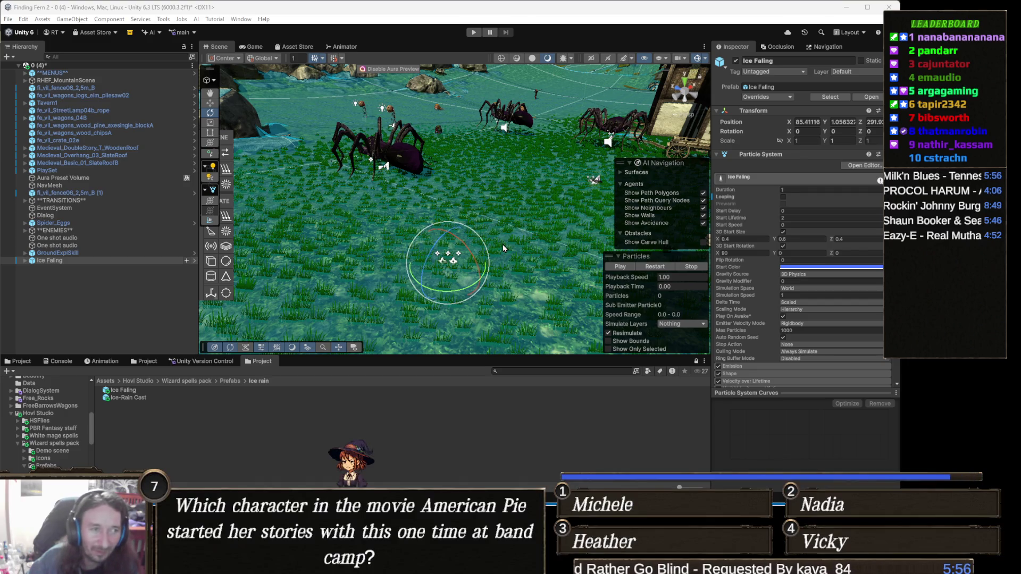
Step: Look around the spiders and witch, then delete the Ice Falling object
mouse_move(505, 248)
left_mouse_down()
mouse_move(578, 305)
mouse_move(606, 253)
mouse_move(450, 244)
left_mouse_up()
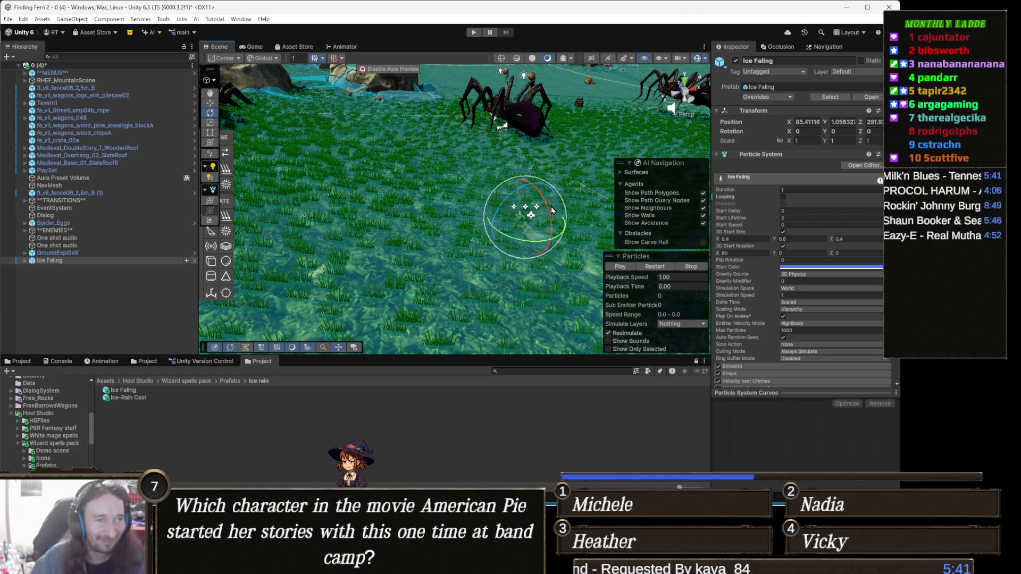
left_click_drag(469, 274, 514, 278)
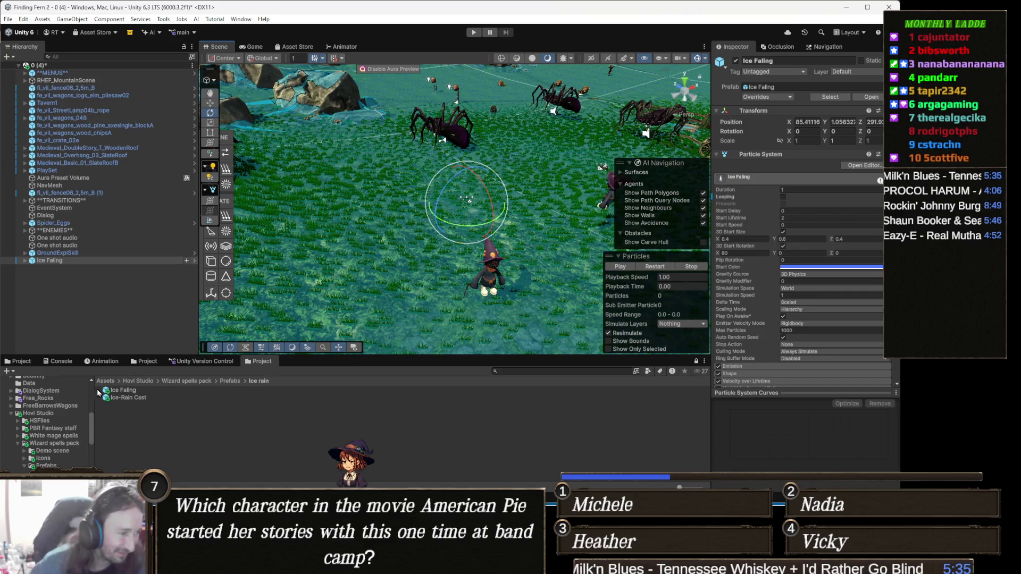
left_click_drag(410, 262, 411, 243)
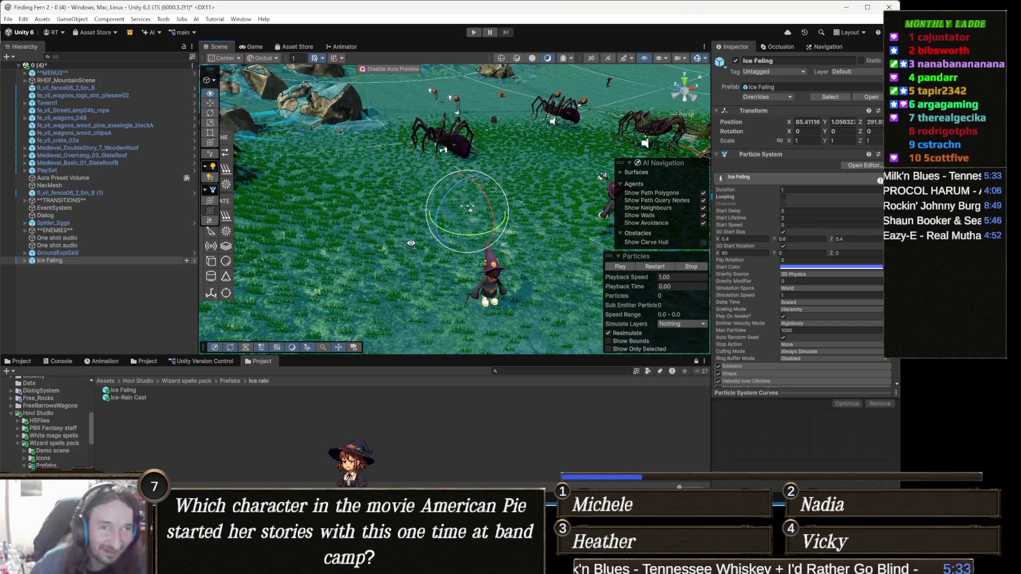
key("Delete")
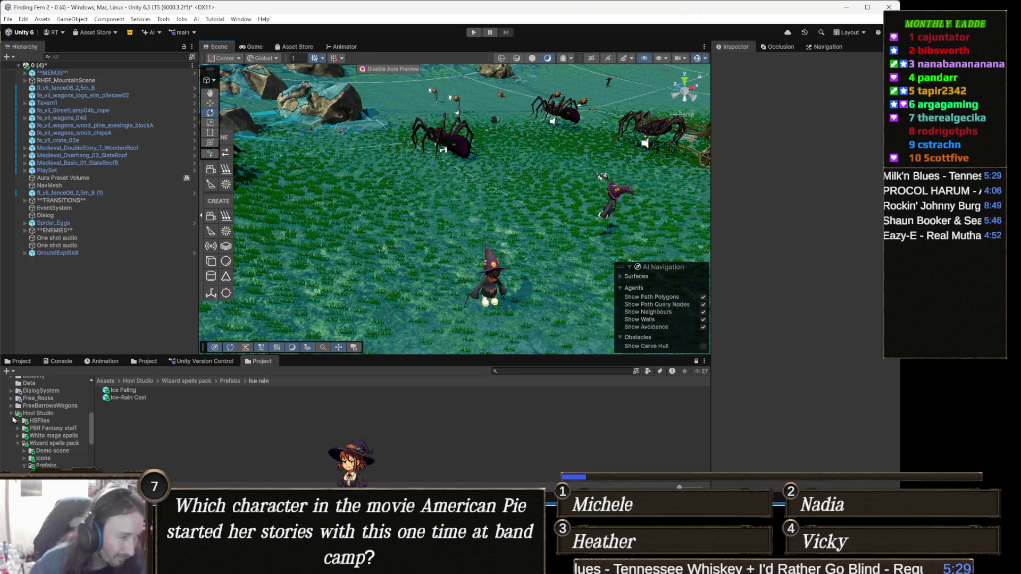
Step: Duplicate the Ice Falling prefab, place the original beside the witch, disable Looping, and replay it
left_click(126, 391)
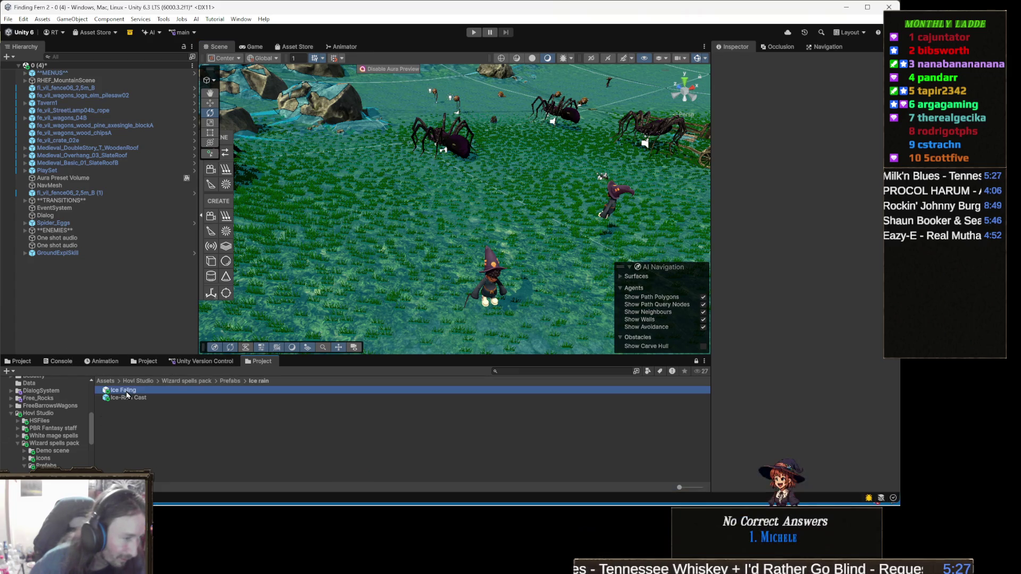
key("ctrl+d")
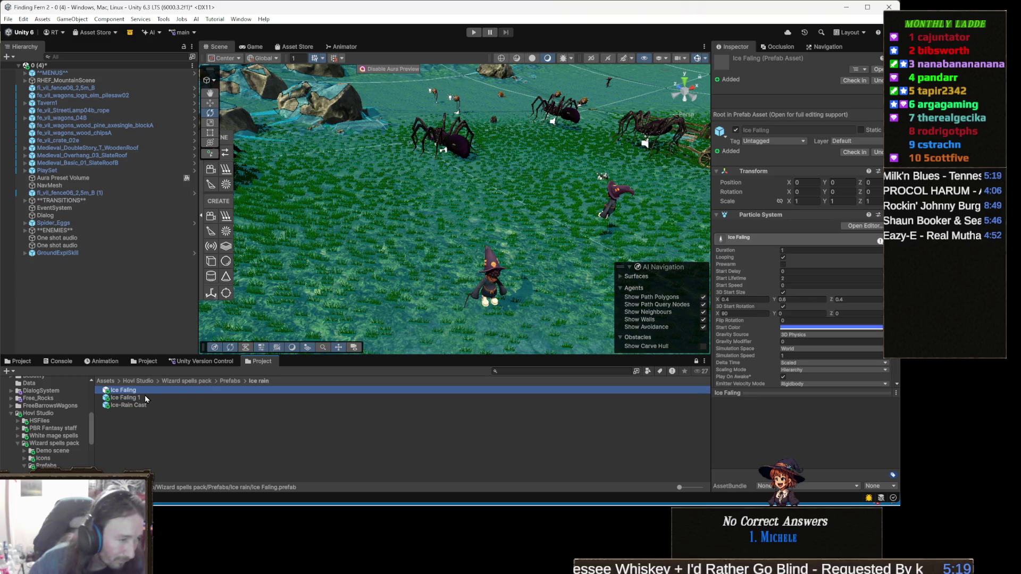
left_click(141, 391)
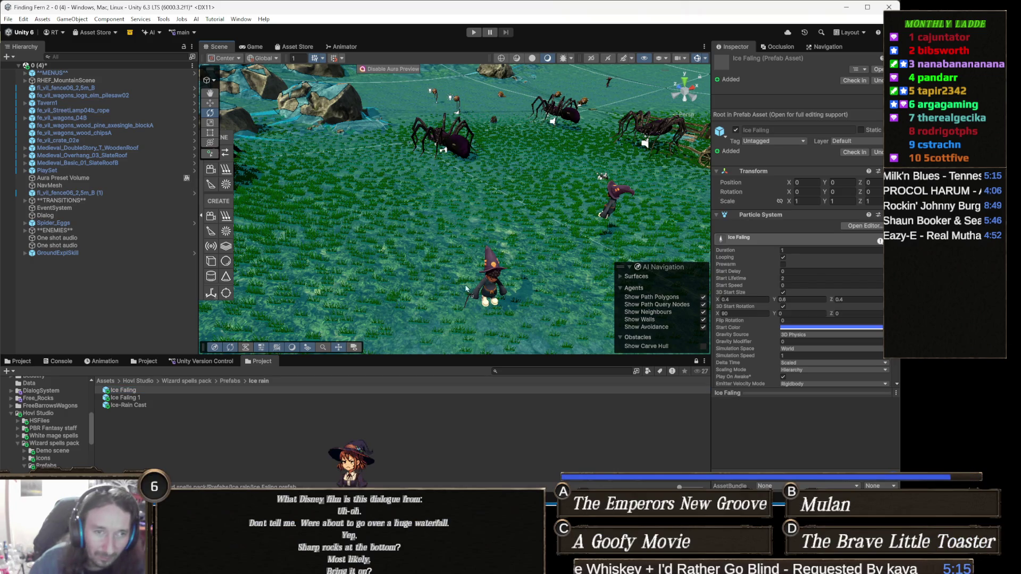
left_click_drag(379, 273, 379, 274)
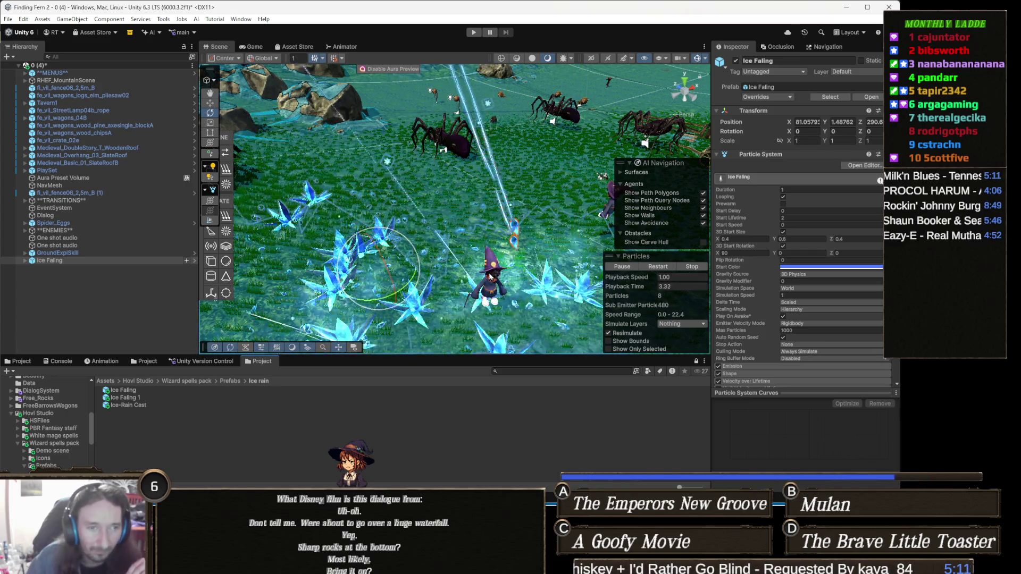
scroll(777, 320, "down", 3)
scroll(771, 316, "up", 3)
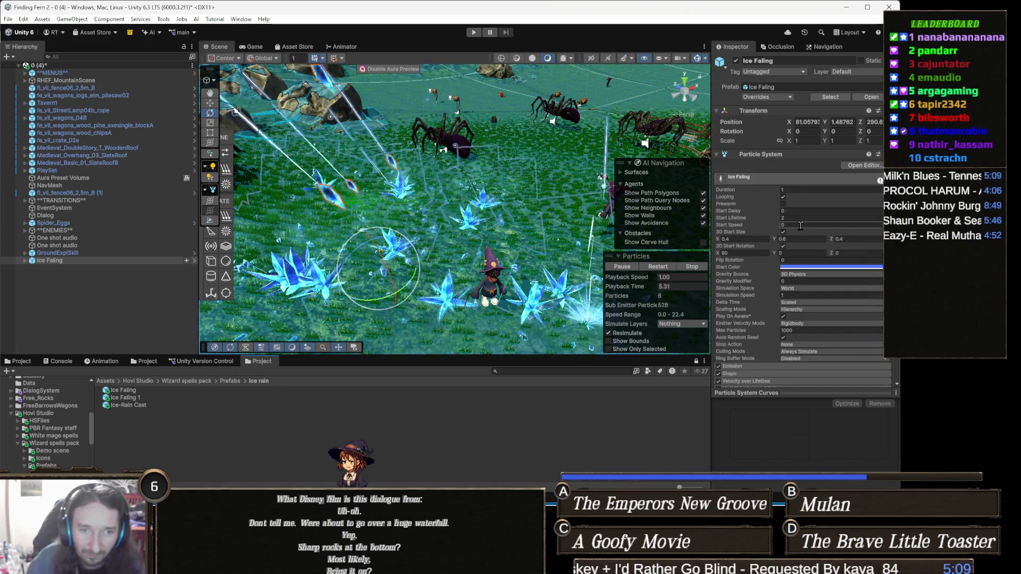
left_click(782, 196)
left_click(657, 268)
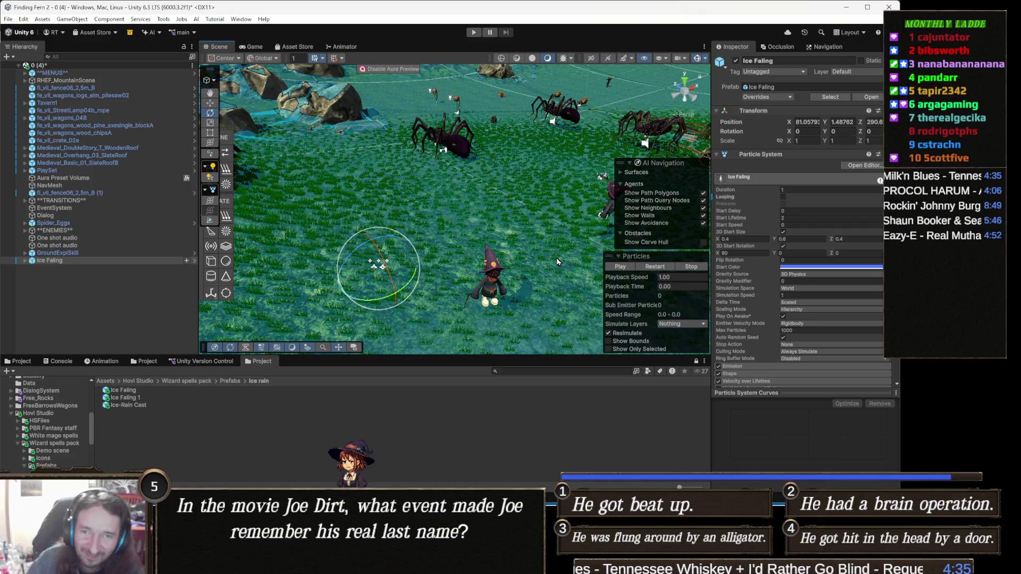
Step: Replay the ice burst near the witch twice while viewing it from a new angle
mouse_move(467, 279)
left_mouse_down()
mouse_move(479, 277)
mouse_move(470, 268)
left_mouse_up()
key("w")
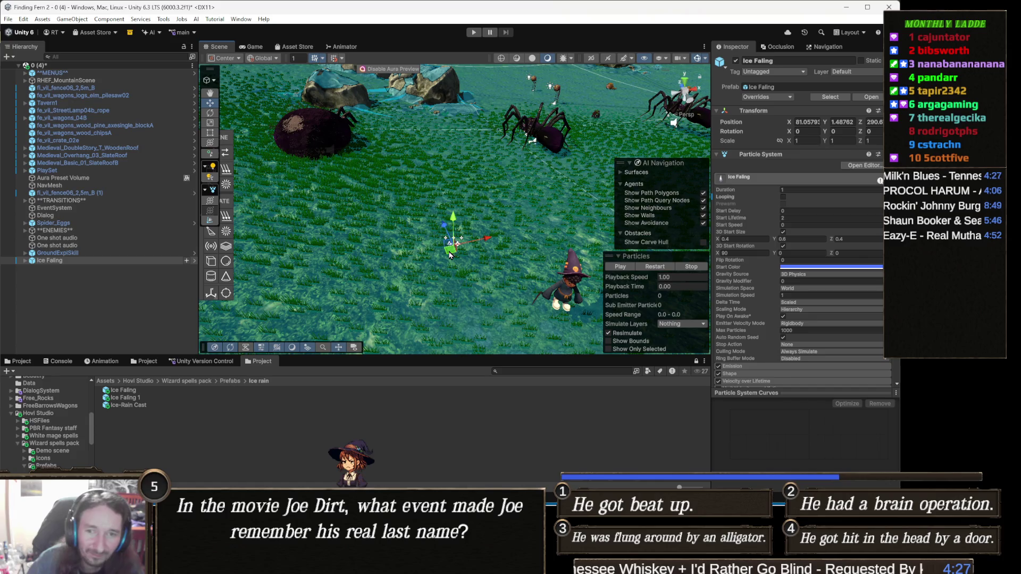
left_click_drag(424, 280, 476, 278)
left_click(653, 267)
left_click_drag(440, 281, 459, 279)
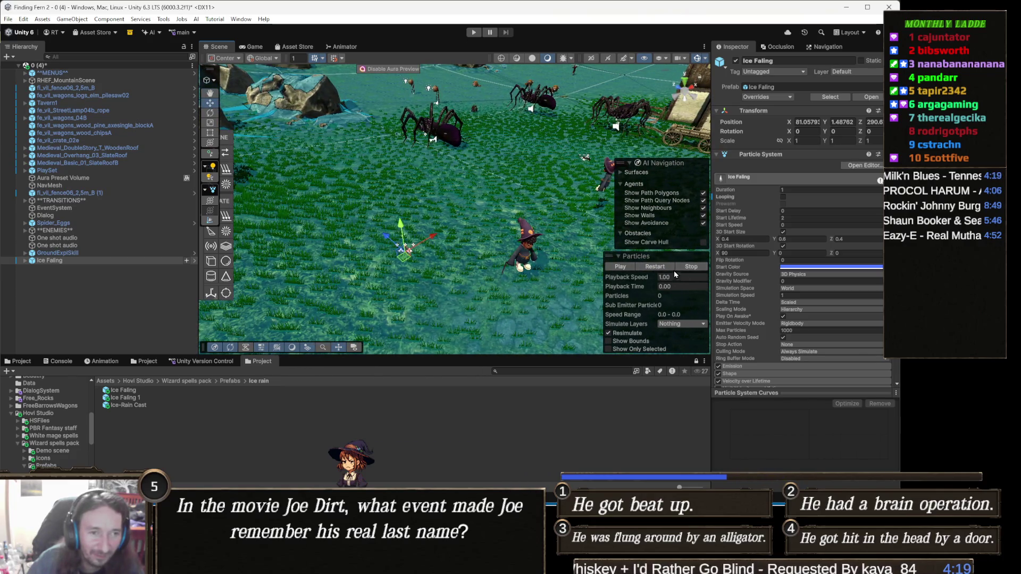
left_click(661, 273)
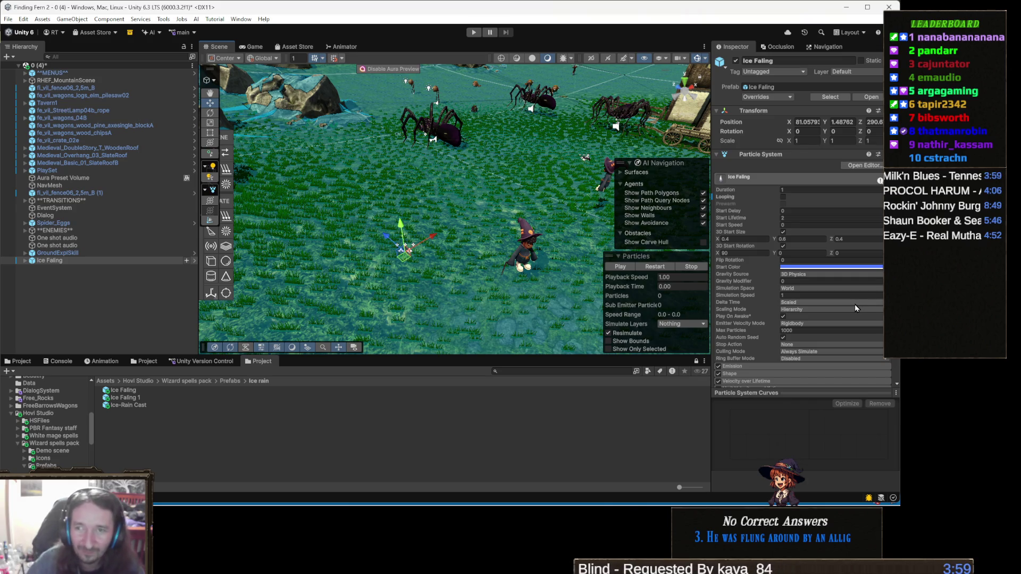
Step: Review the effect's Point light settings: Range 10, Intensity 1, Realtime mode
scroll(840, 313, "down", 3)
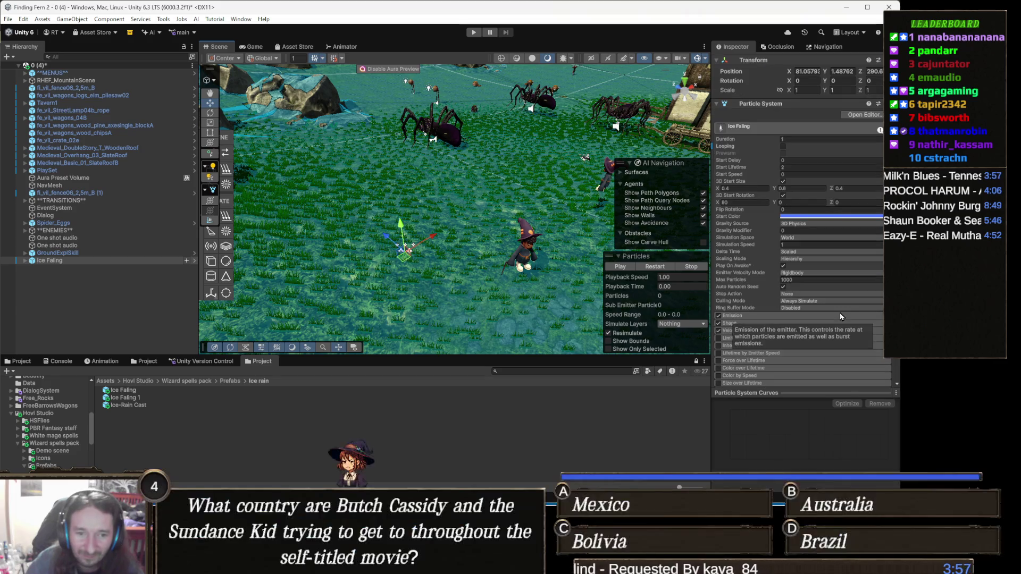
scroll(840, 316, "down", 5)
scroll(840, 316, "down", 5)
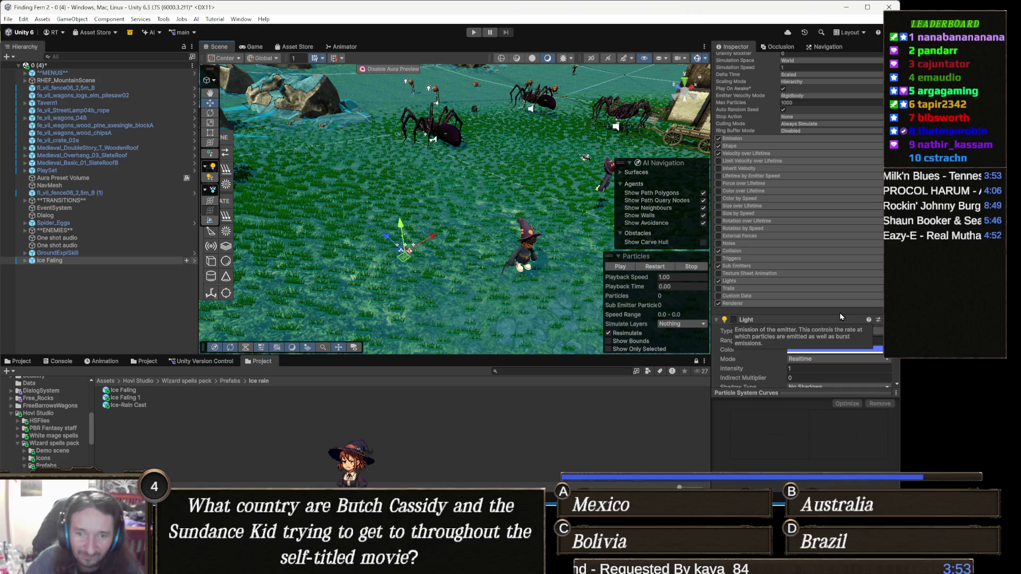
scroll(840, 317, "down", 3)
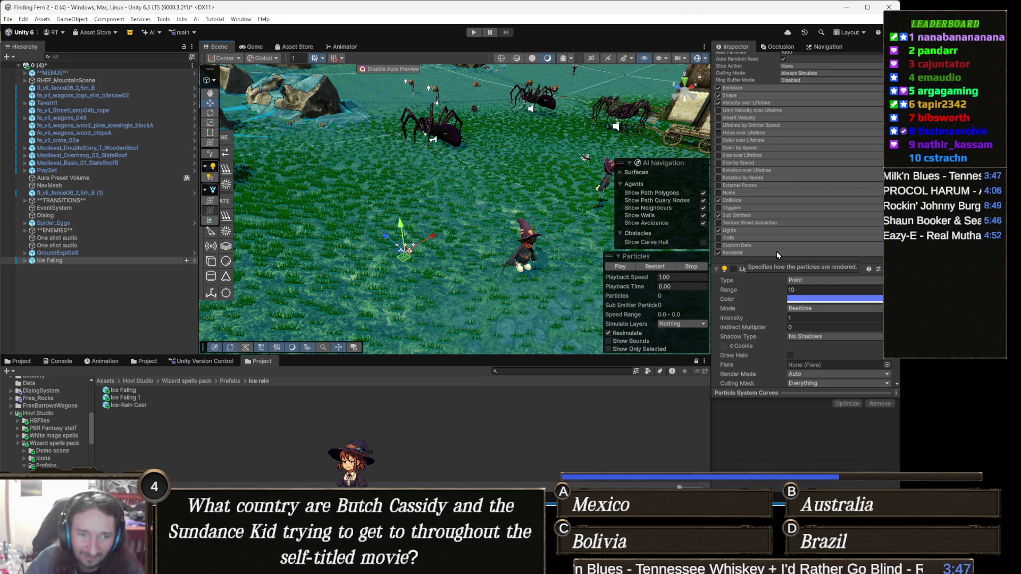
scroll(779, 308, "down", 3)
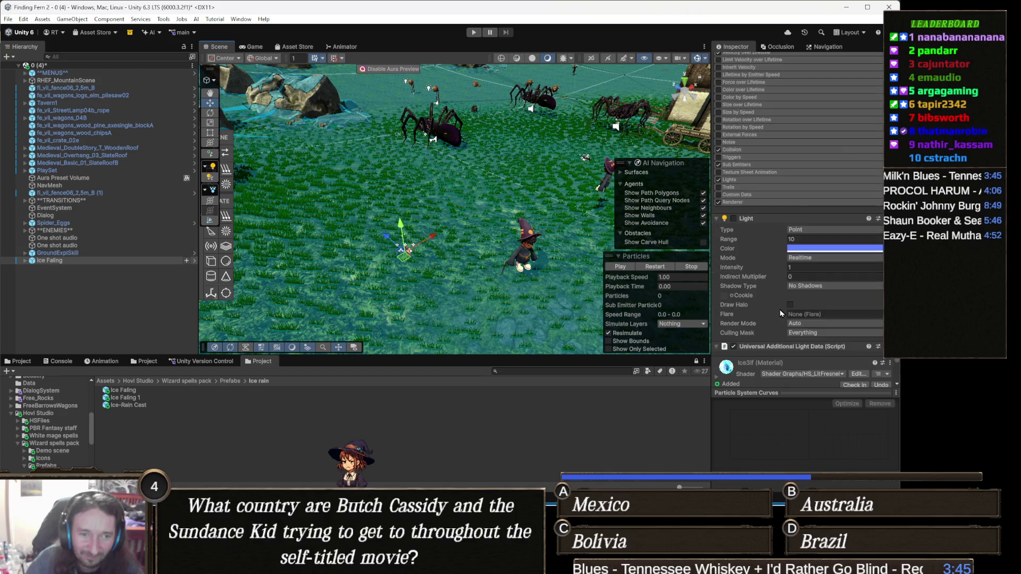
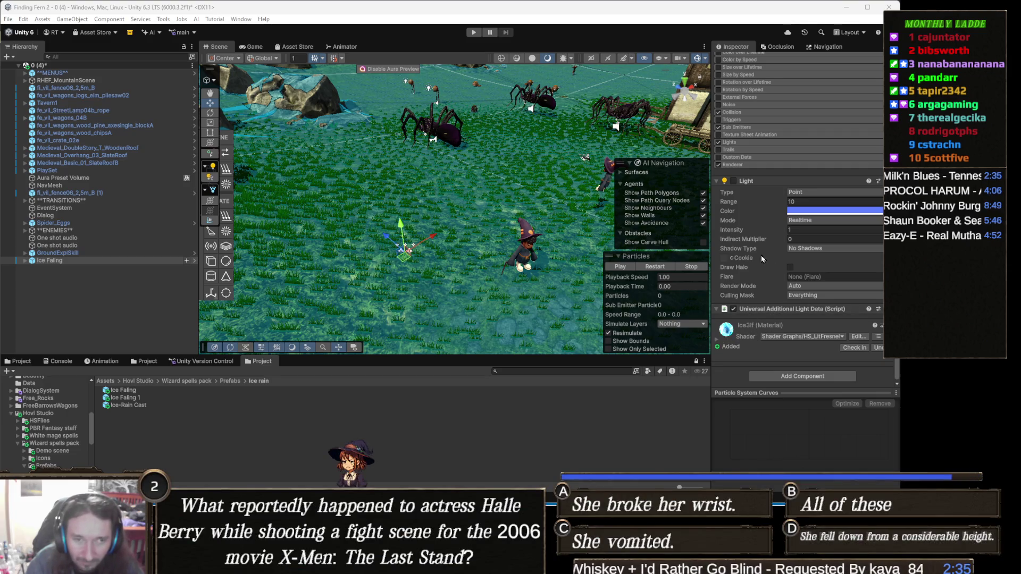
Step: Turn on Send Collision Messages in the Collision module, then search Add Component for 'particle aoe'
mouse_move(767, 241)
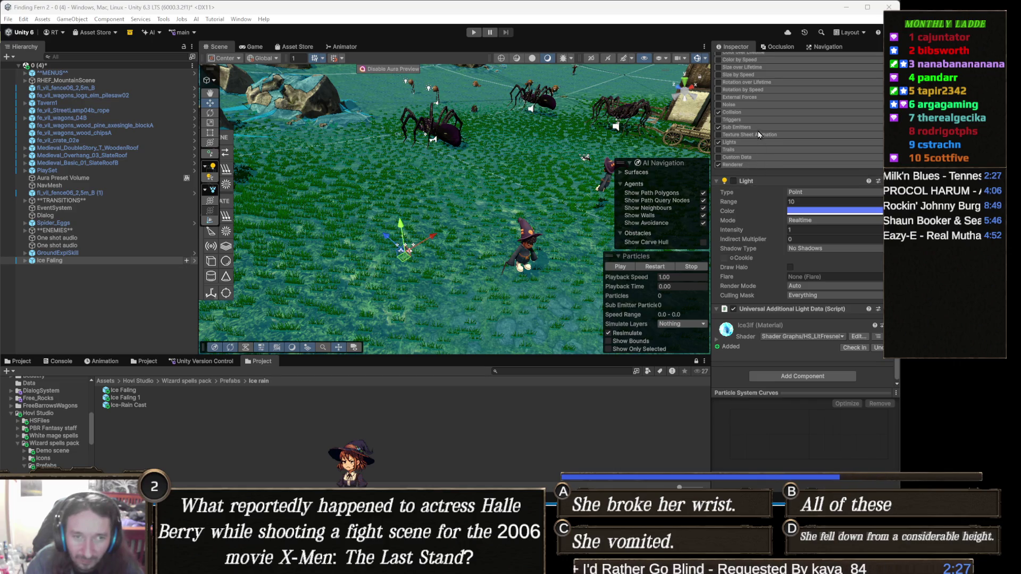
mouse_move(760, 122)
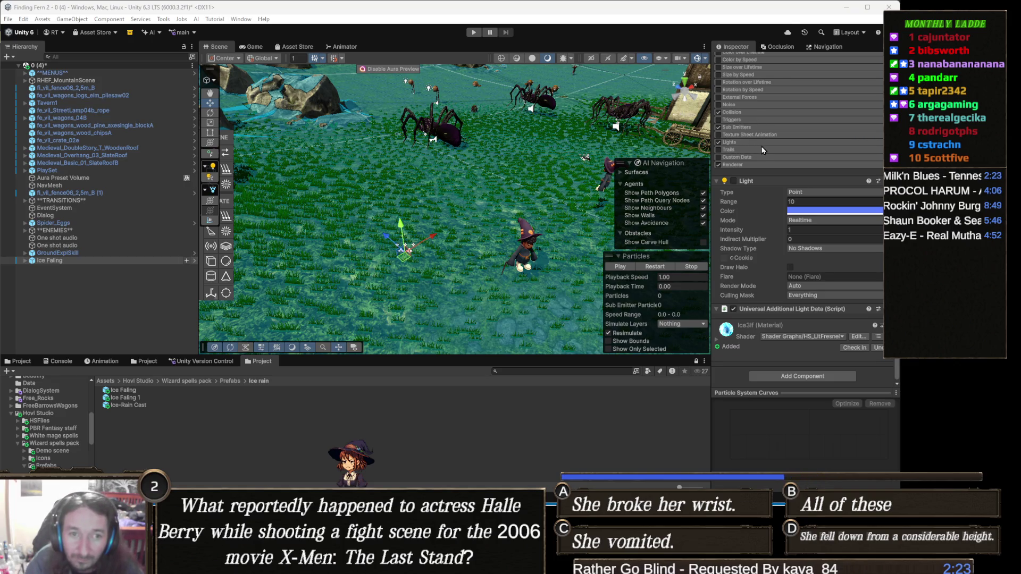
mouse_move(753, 149)
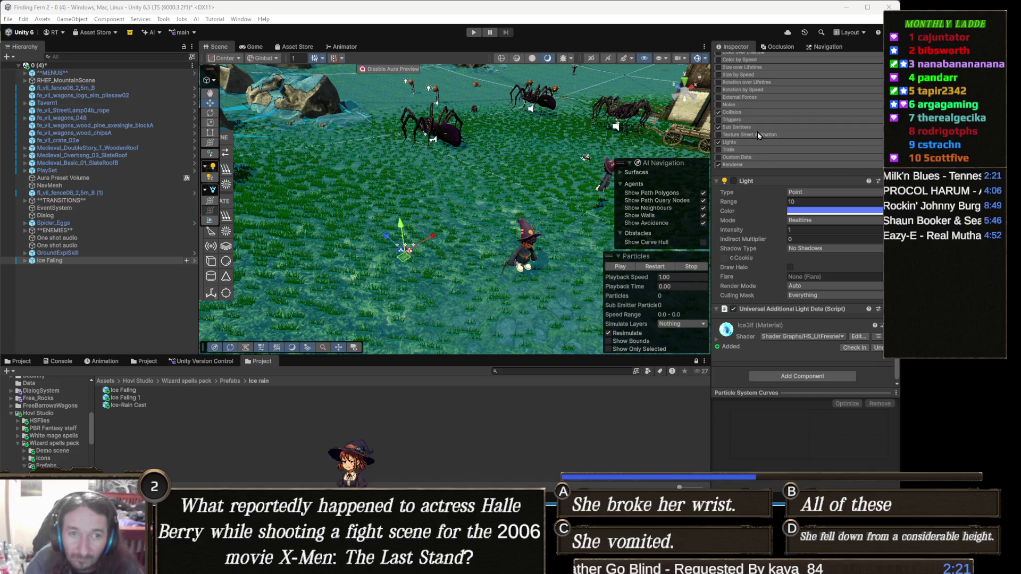
left_click(761, 112)
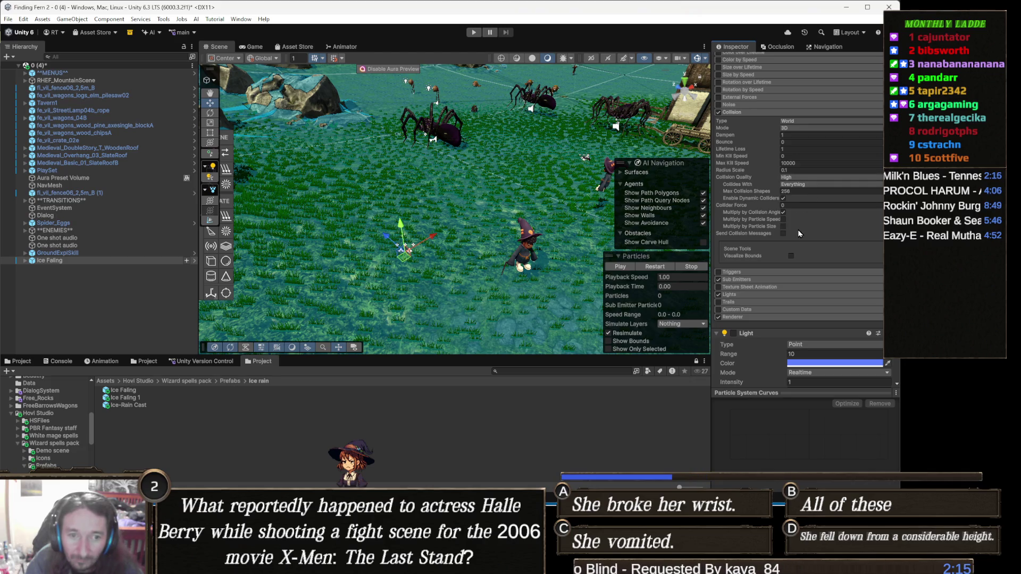
left_click(783, 233)
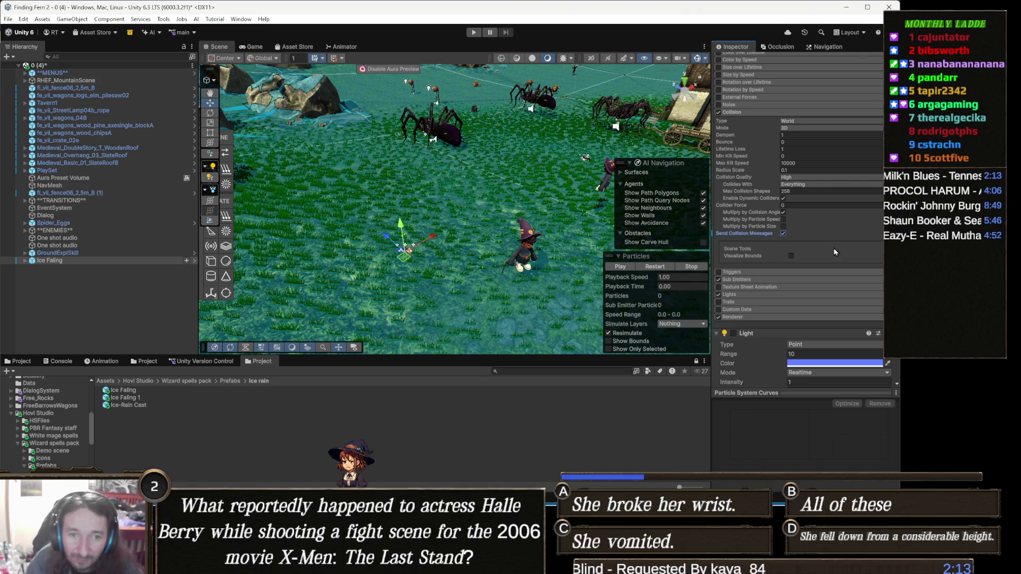
scroll(808, 374, "down", 5)
left_click(808, 376)
type("rigid")
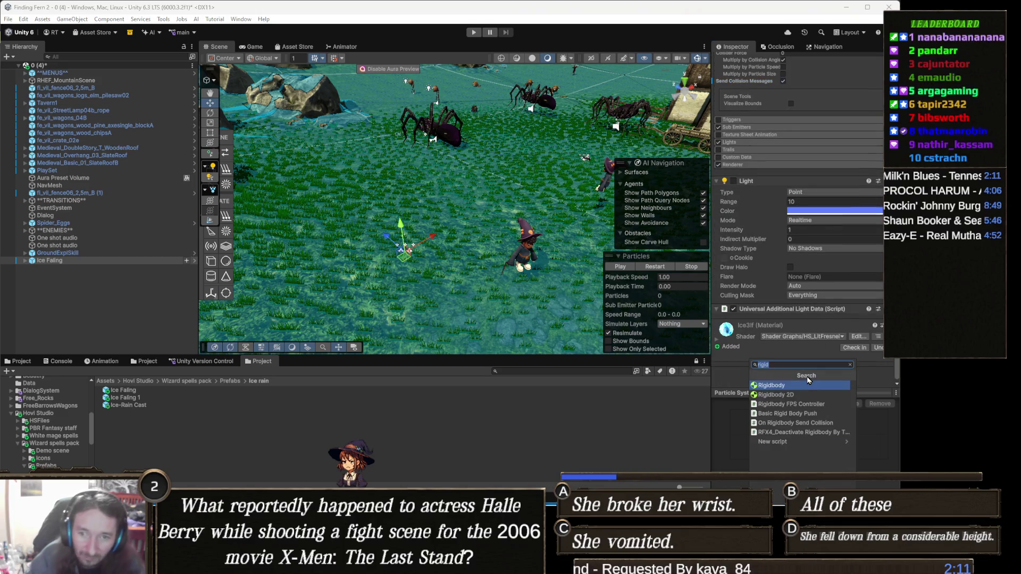
type("particle aoe")
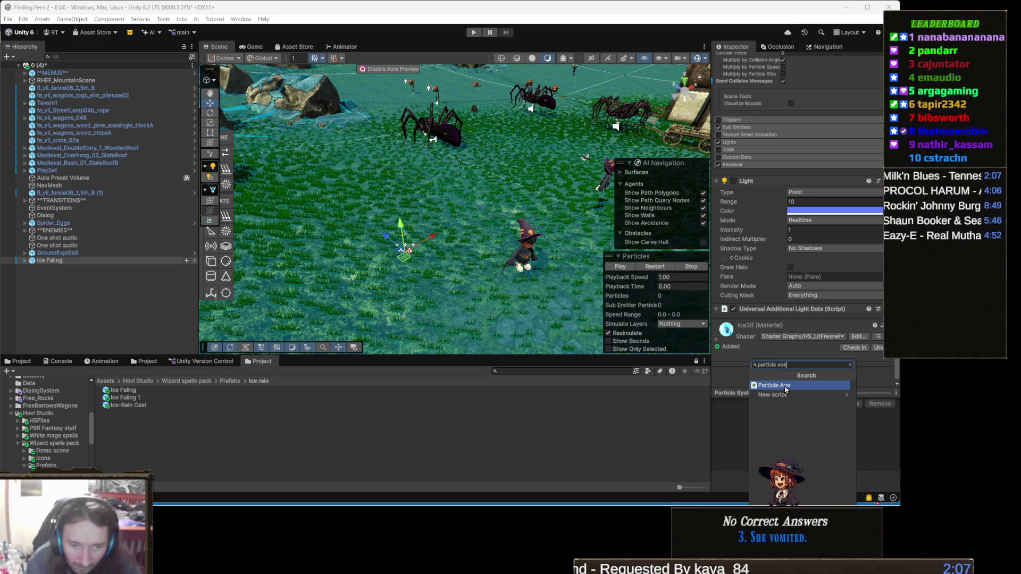
Step: Attach the Particle Aoe script component to the Ice Faling effect
left_click(804, 385)
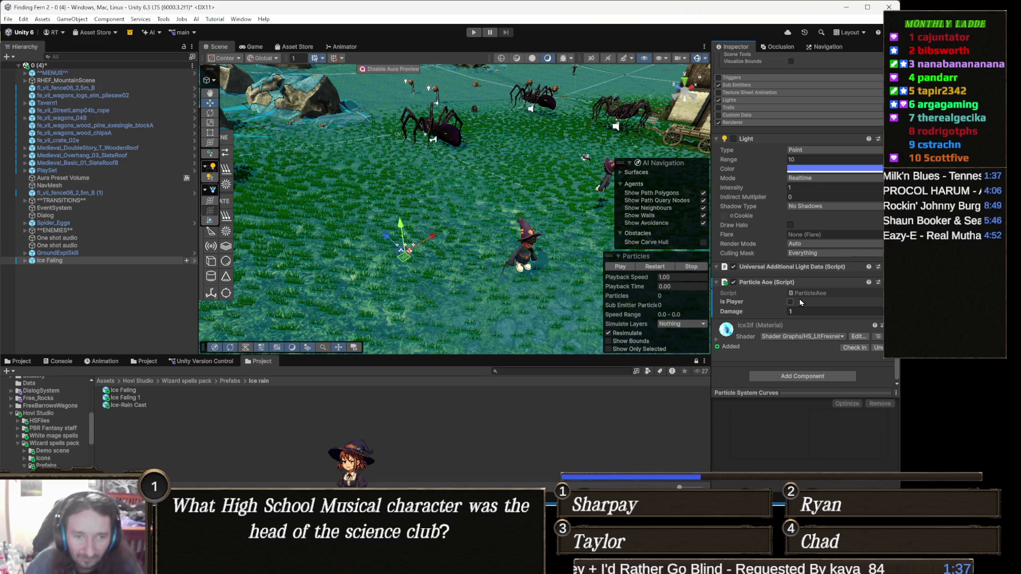
Step: Enable Is Player and set Damage to 25 on Particle Aoe, then view the spiders
left_click(792, 302)
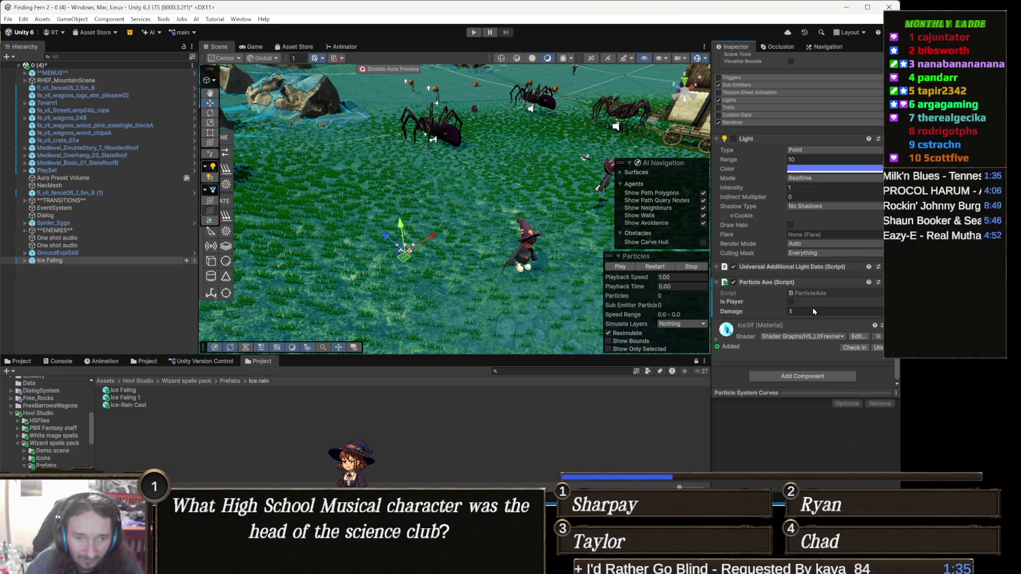
left_click(810, 311)
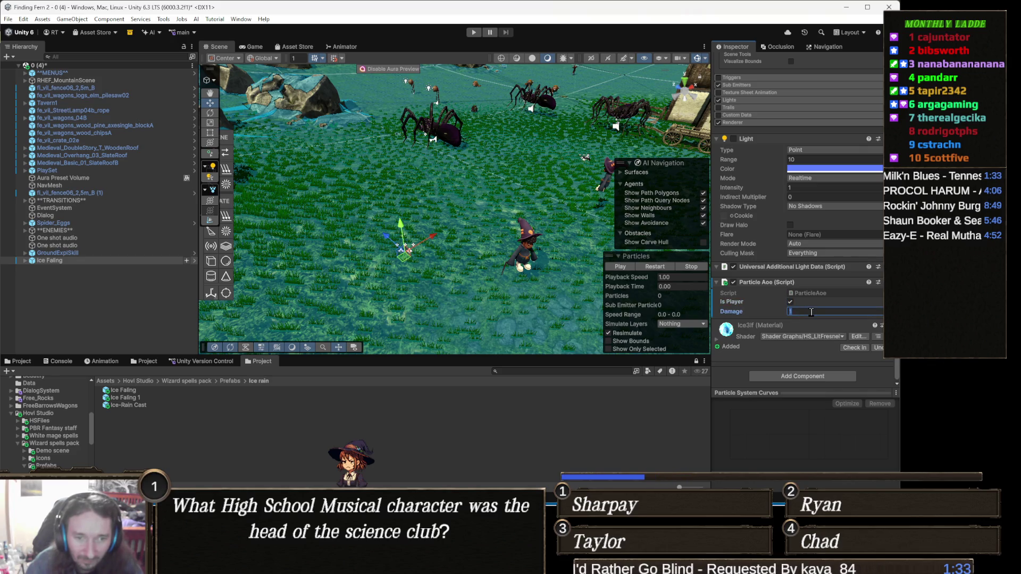
type("25")
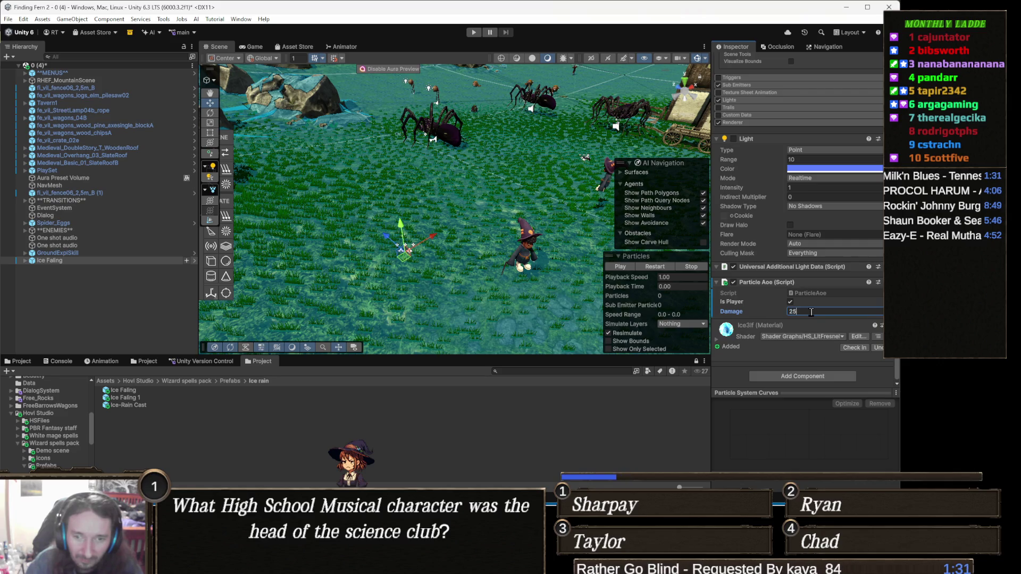
left_click_drag(535, 188, 519, 218)
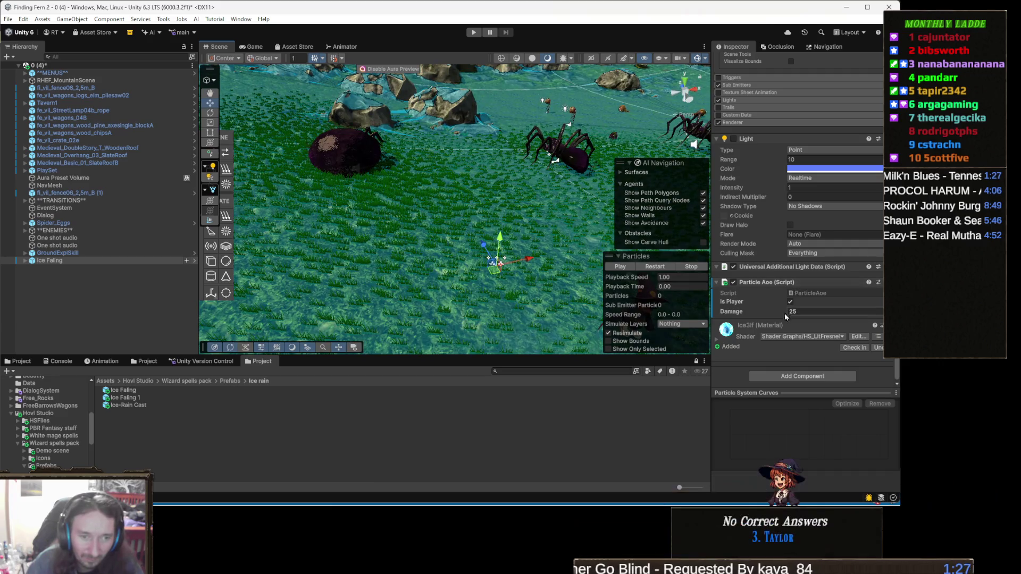
scroll(789, 319, "down", 2)
scroll(789, 317, "up", 2)
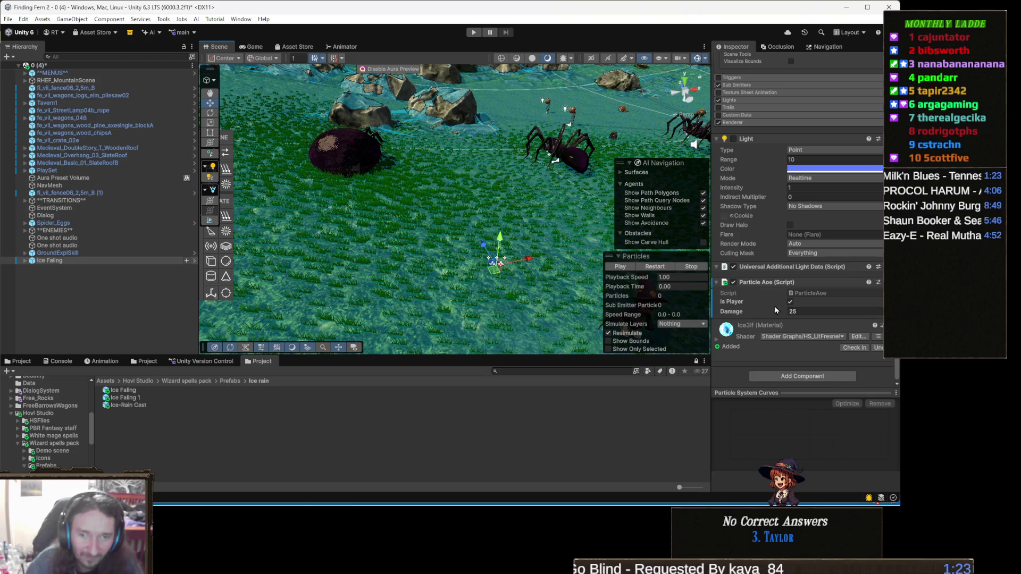
left_click_drag(478, 223, 475, 220)
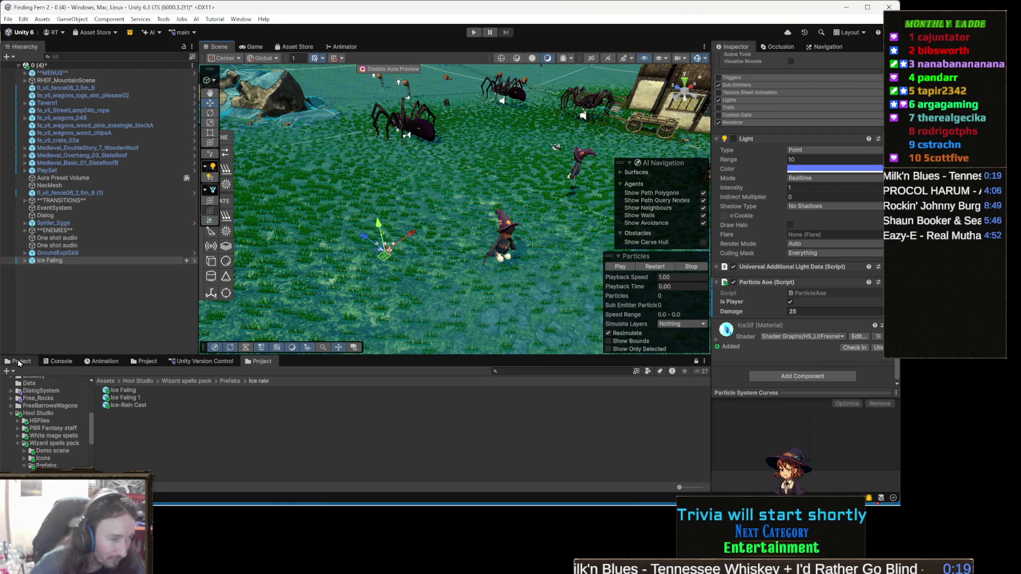
left_click(18, 363)
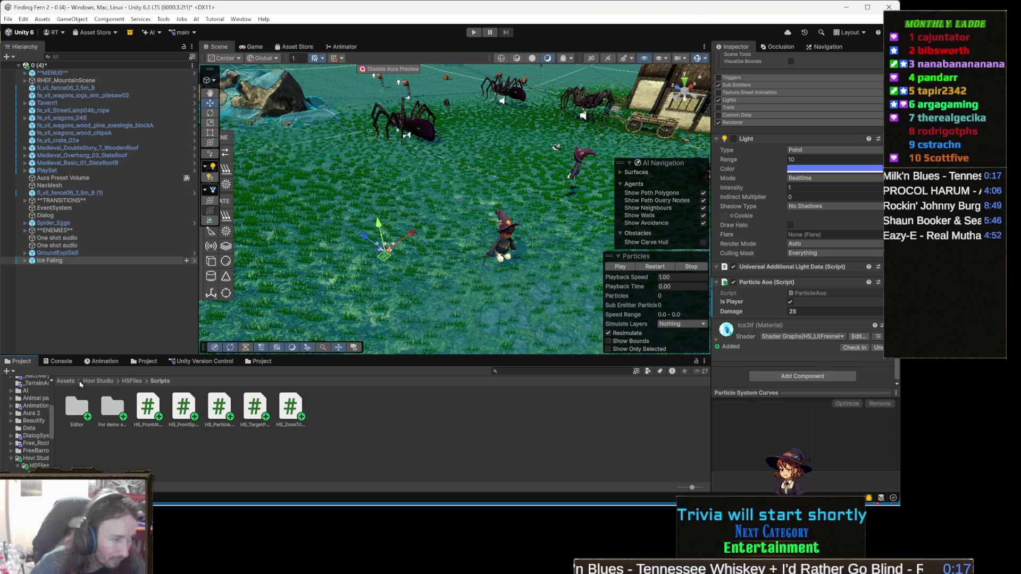
Step: Save Ice Faling from the Hierarchy as an Original Prefab in Assets/Prefabs/Effects
left_click(67, 381)
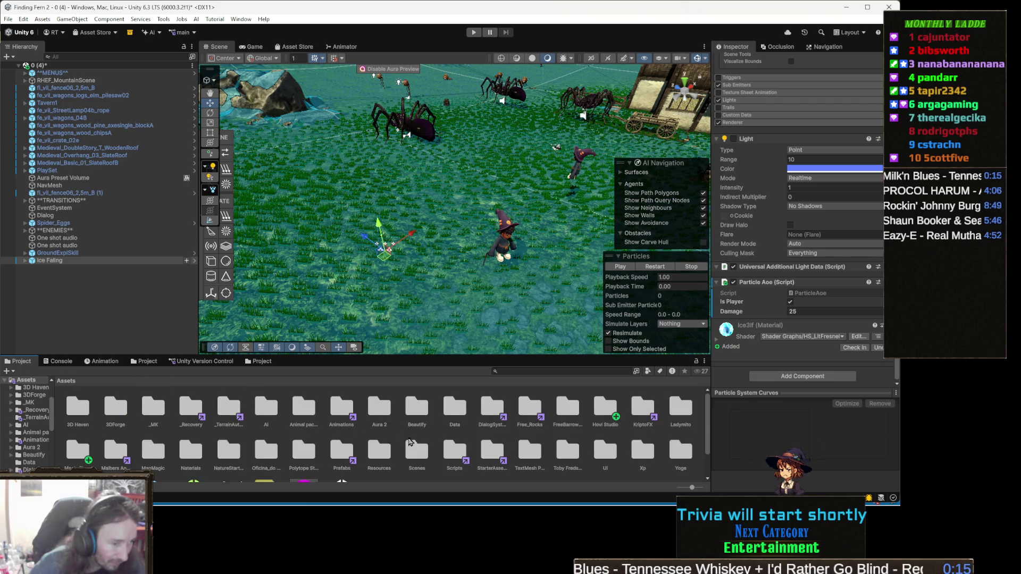
double_click(343, 454)
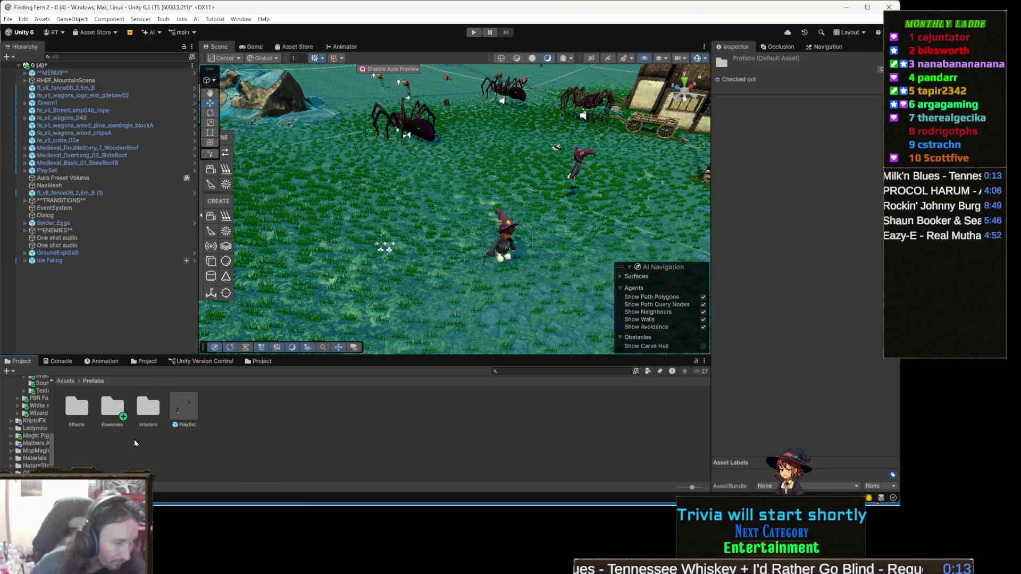
double_click(81, 409)
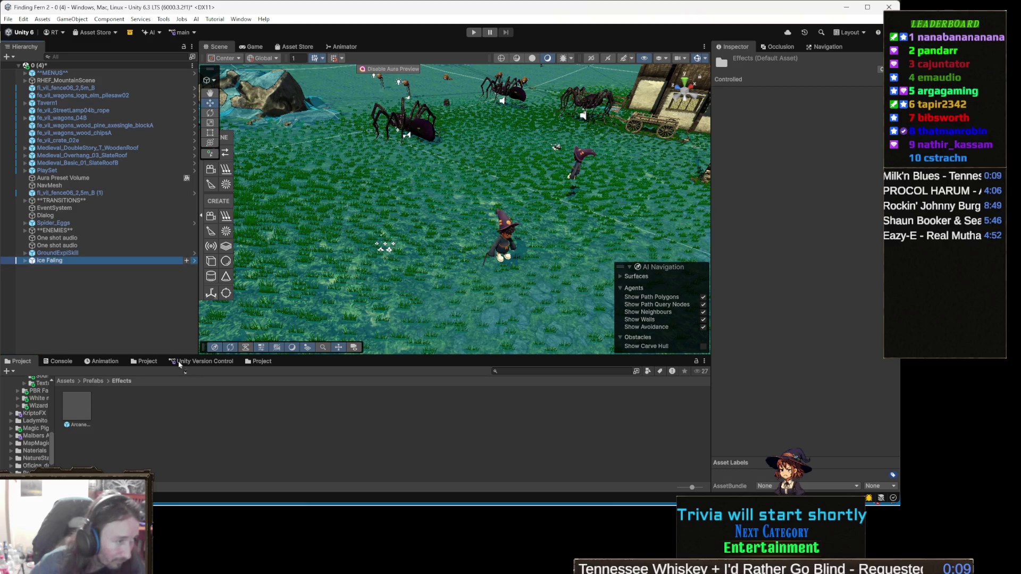
left_click_drag(196, 430, 195, 429)
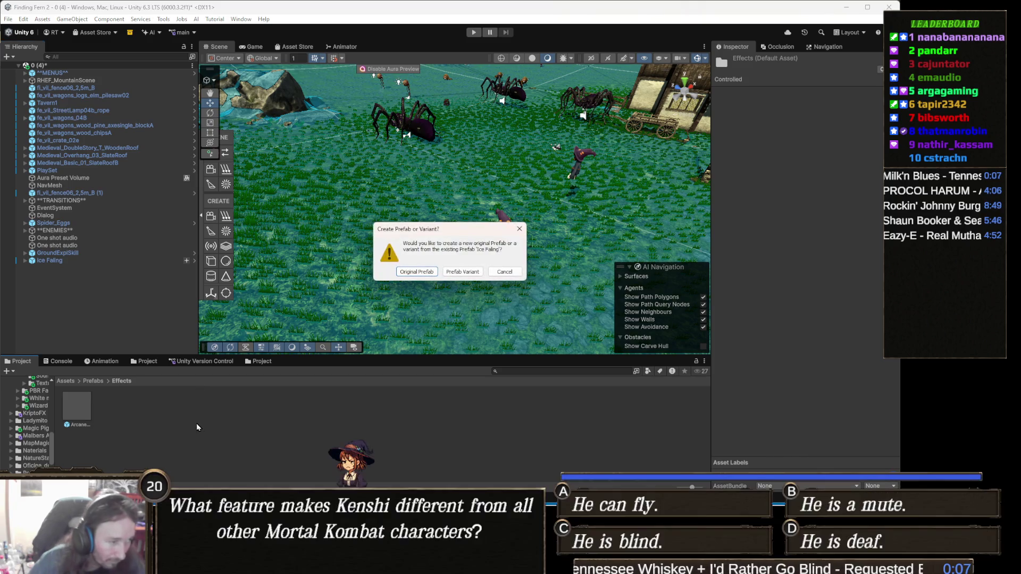
left_click(417, 272)
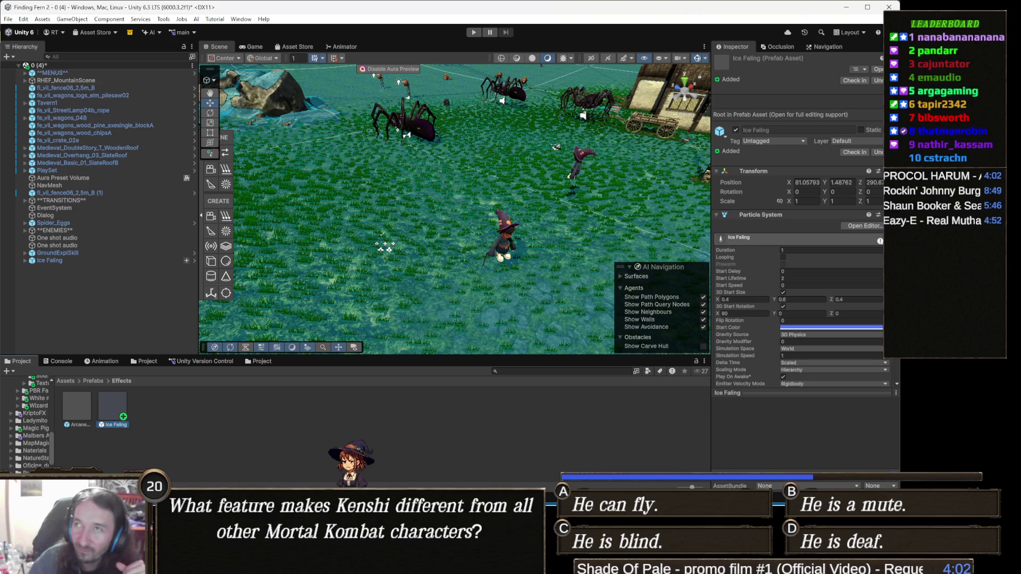
key("alt+Tab")
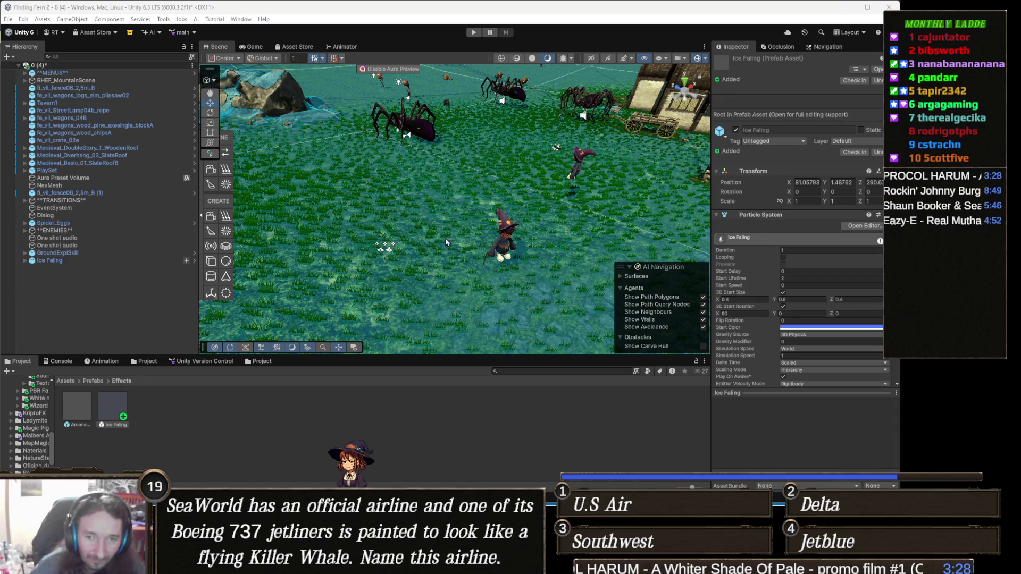
mouse_move(445, 266)
left_mouse_down()
mouse_move(567, 273)
mouse_move(542, 266)
left_mouse_up()
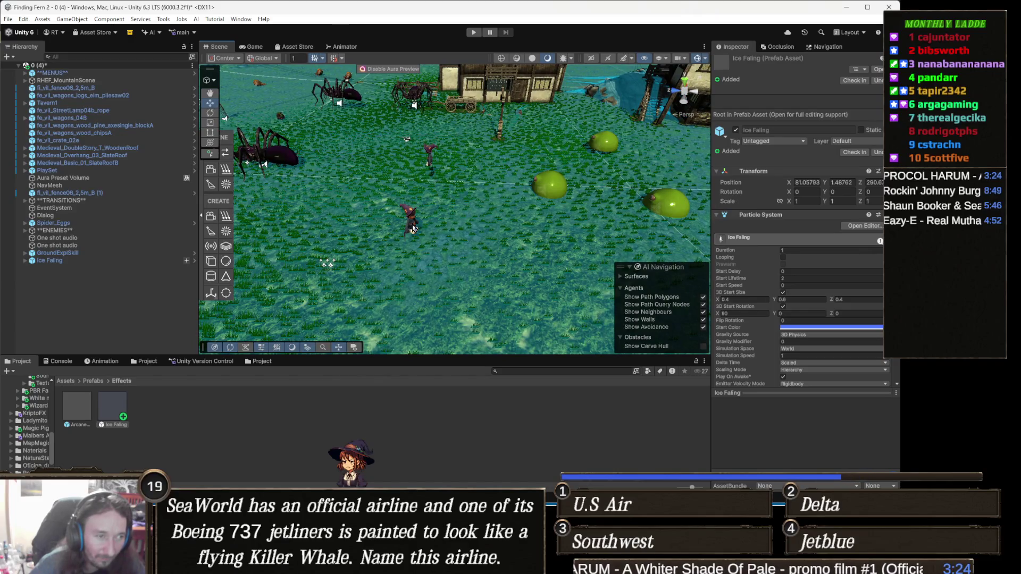
left_click(412, 228)
left_click_drag(455, 253, 414, 245)
left_click_drag(288, 258, 339, 239)
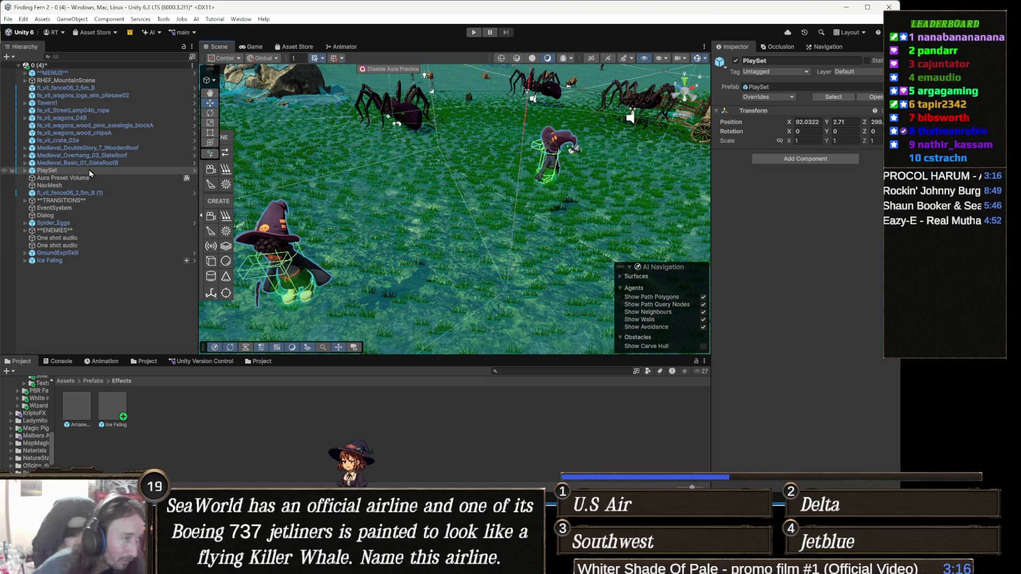
Step: Select PLAYER (1) under PlaySet and scroll its Inspector to the Player Abilities entries
left_click(25, 171)
left_click(82, 202)
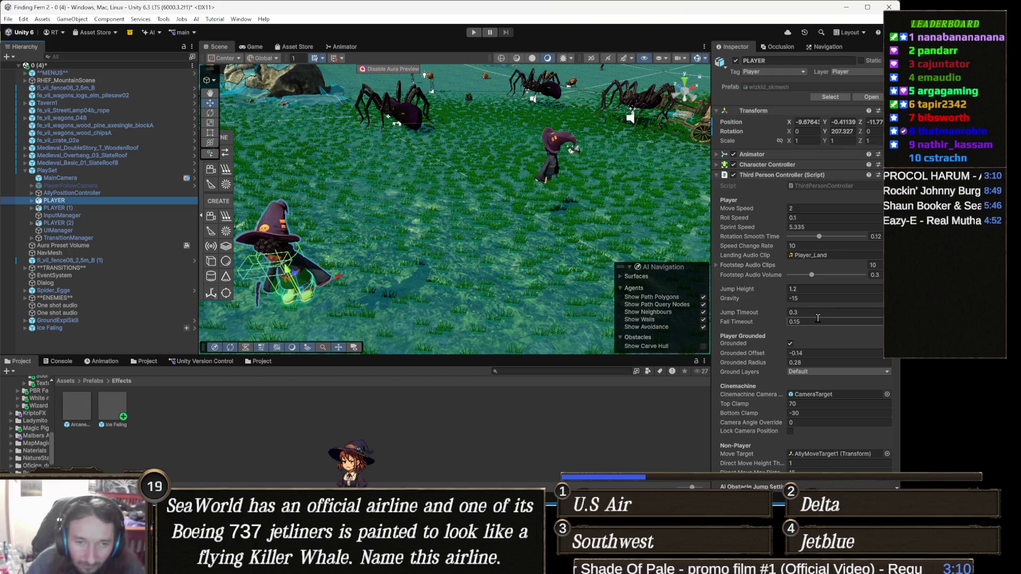
key("Down")
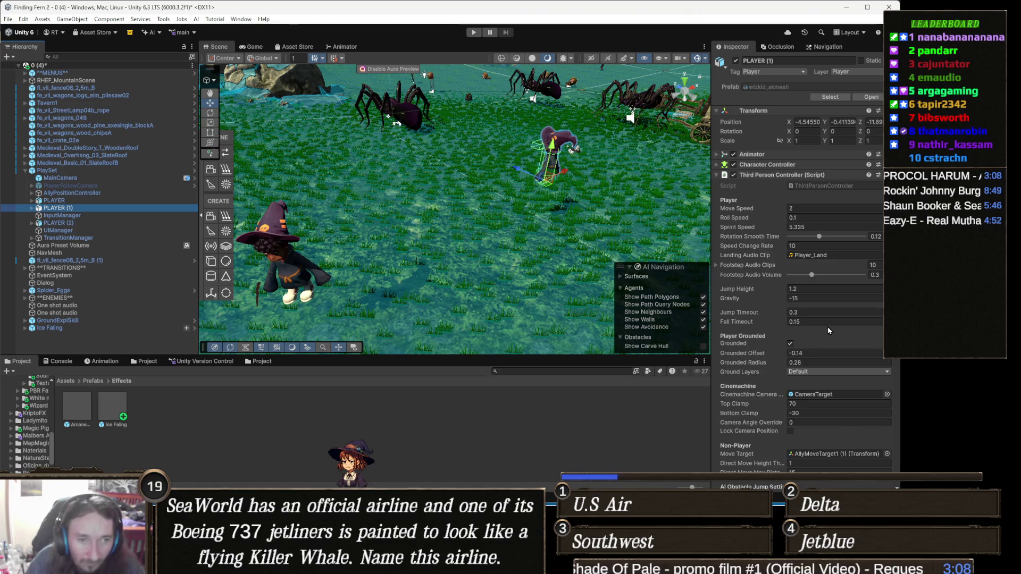
scroll(828, 329, "down", 5)
scroll(828, 327, "down", 2)
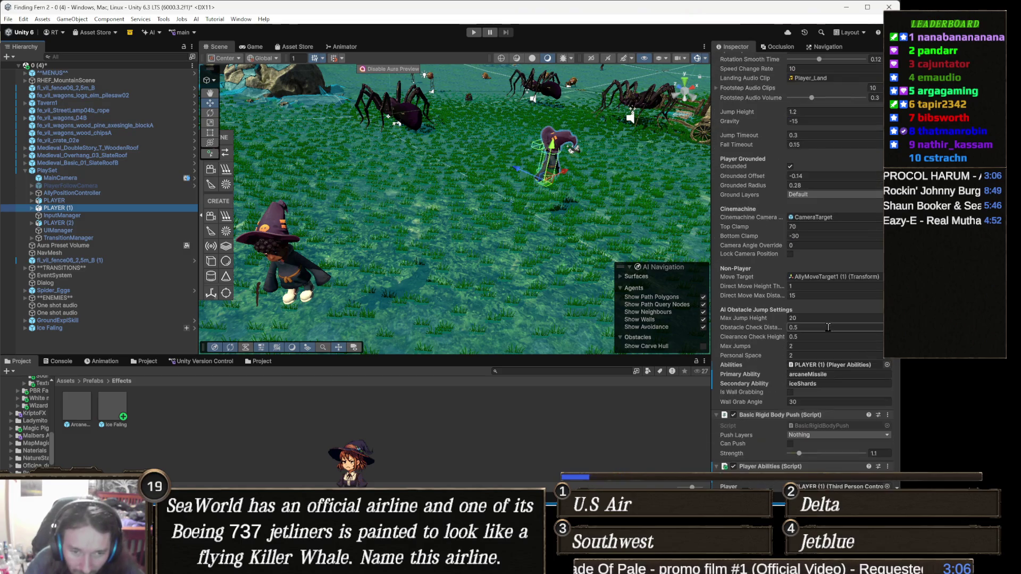
scroll(821, 332, "down", 2)
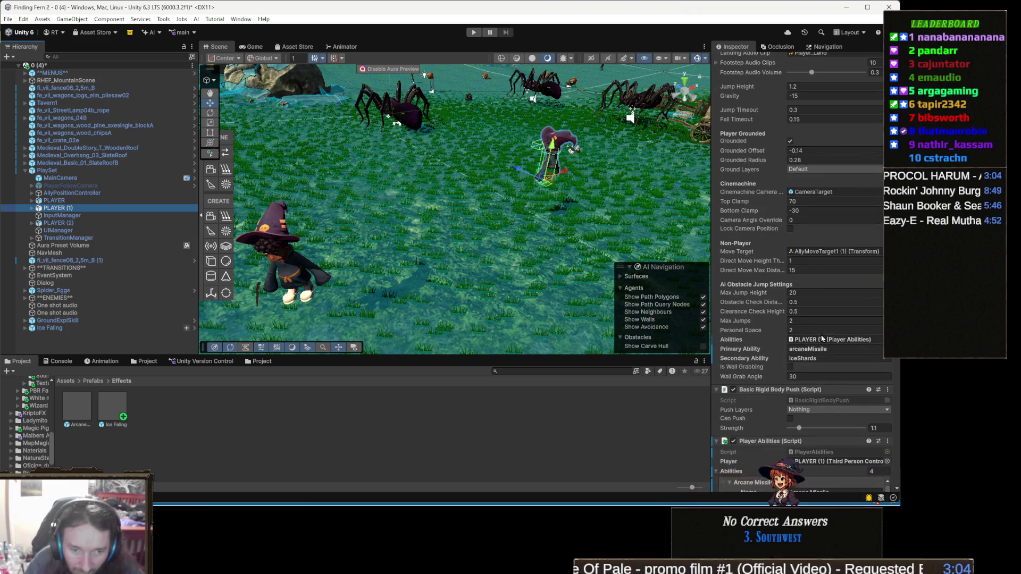
scroll(821, 335, "down", 1)
scroll(824, 336, "down", 9)
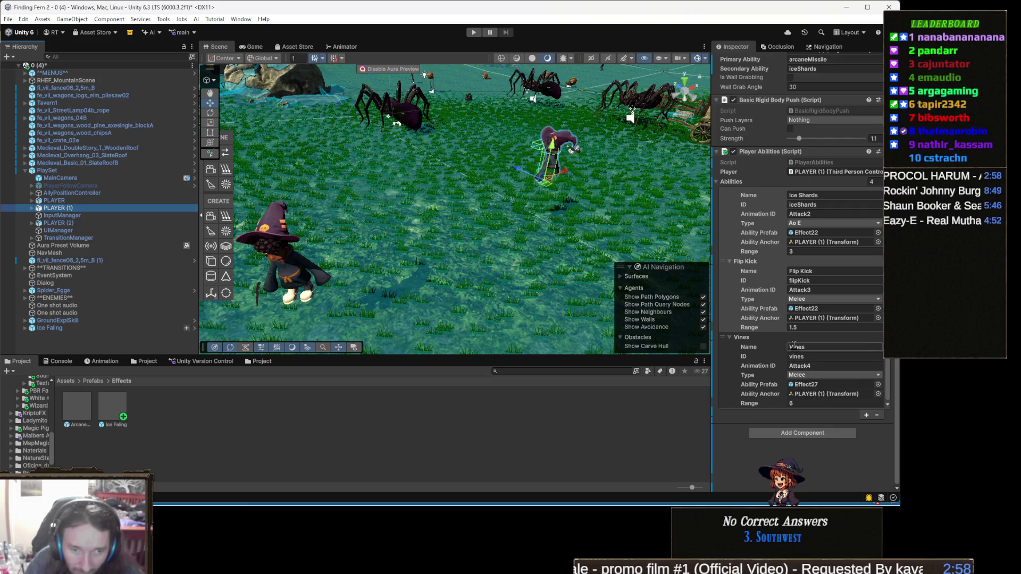
Step: Locate the Ice Faling prefab and select the Ice Shards Ability Prefab slot
left_click(107, 406)
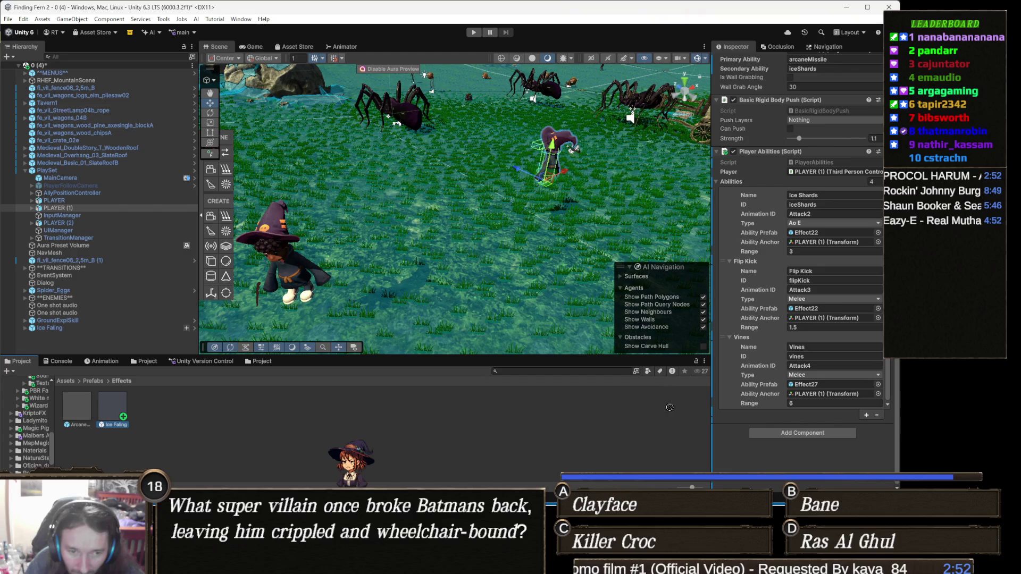
left_click(711, 400)
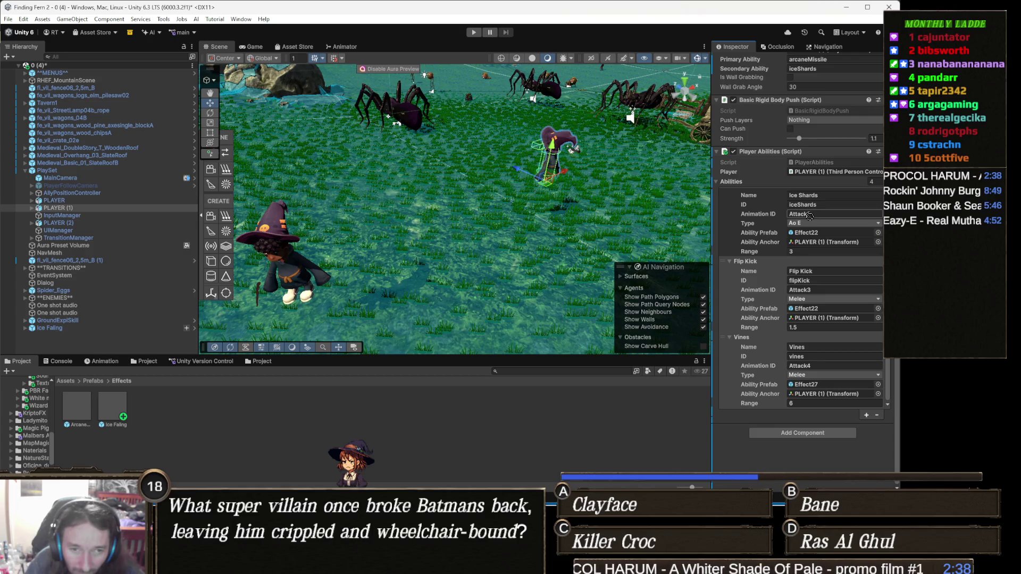
type("2")
left_click(818, 234)
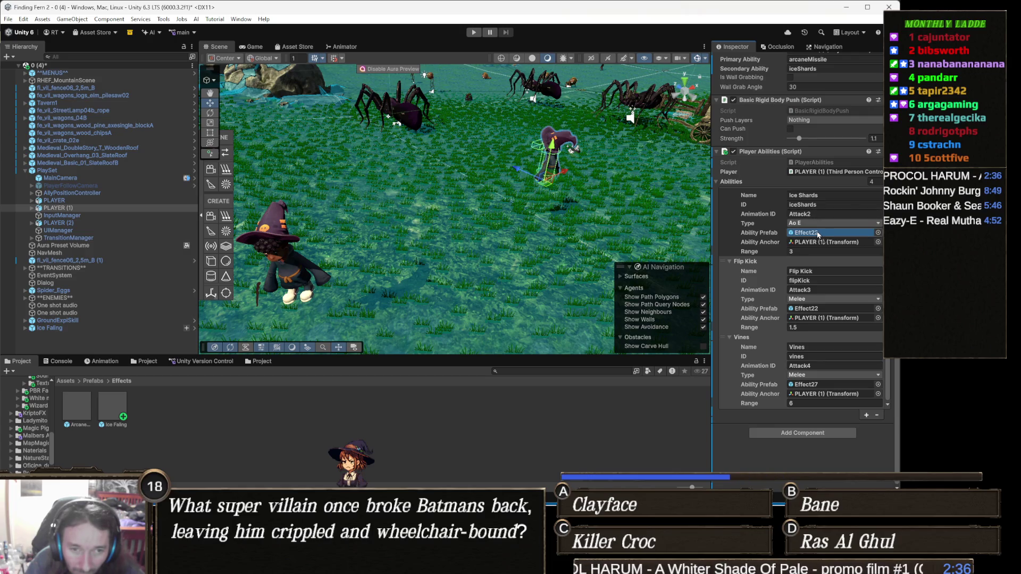
Step: Assign Ice Faling to the Ice Shards Ability Prefab field and enter Play mode
left_click_drag(818, 235, 818, 235)
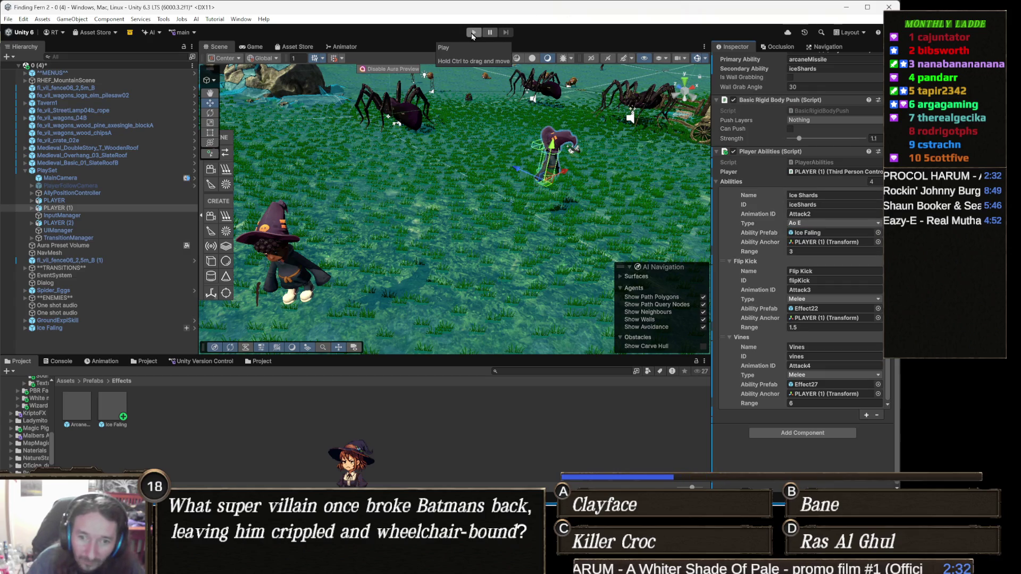
left_click(473, 33)
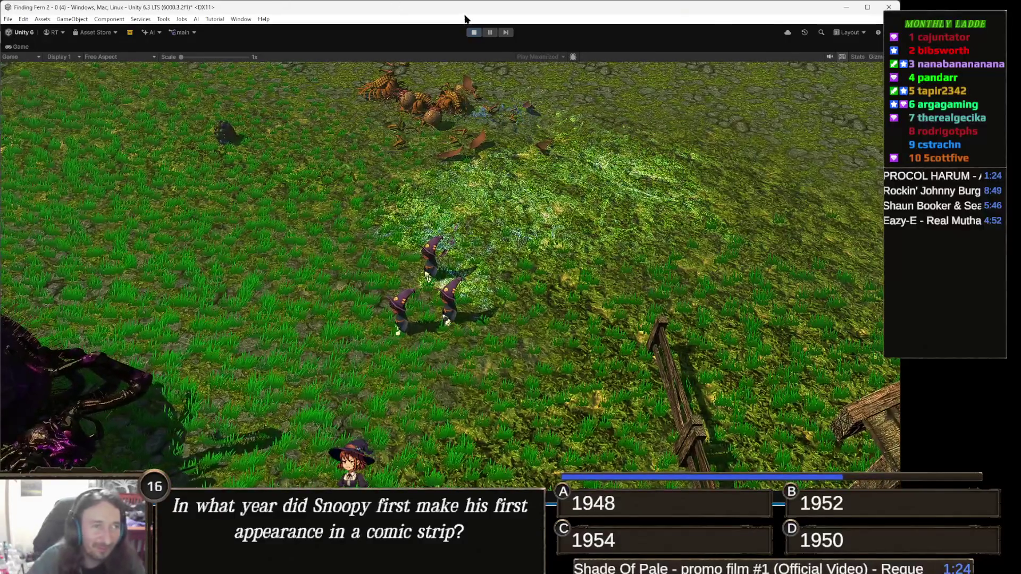
Step: Stop Play mode and switch to the wizard spells Project view of Ice rain prefabs
left_click(473, 31)
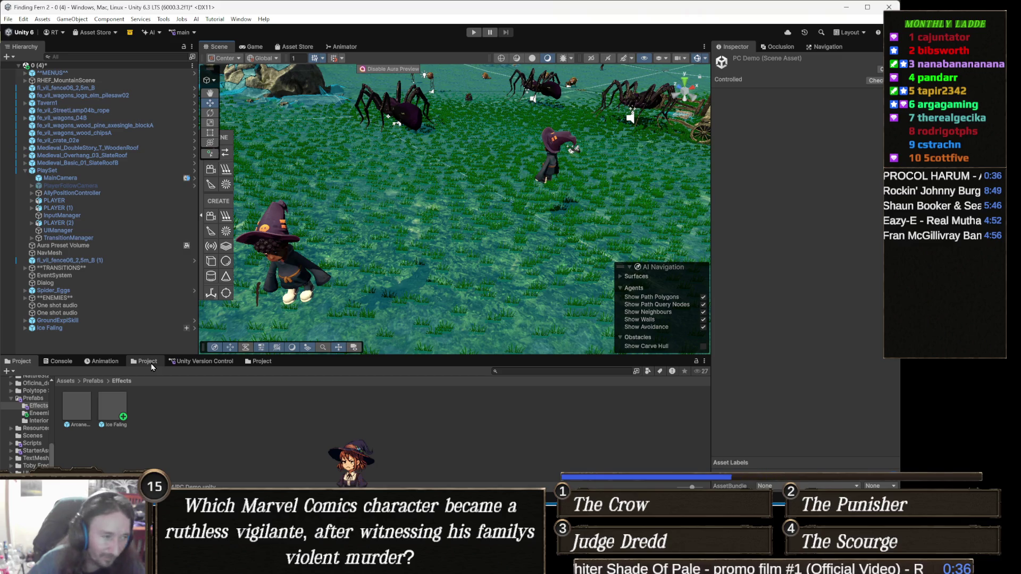
left_click(259, 362)
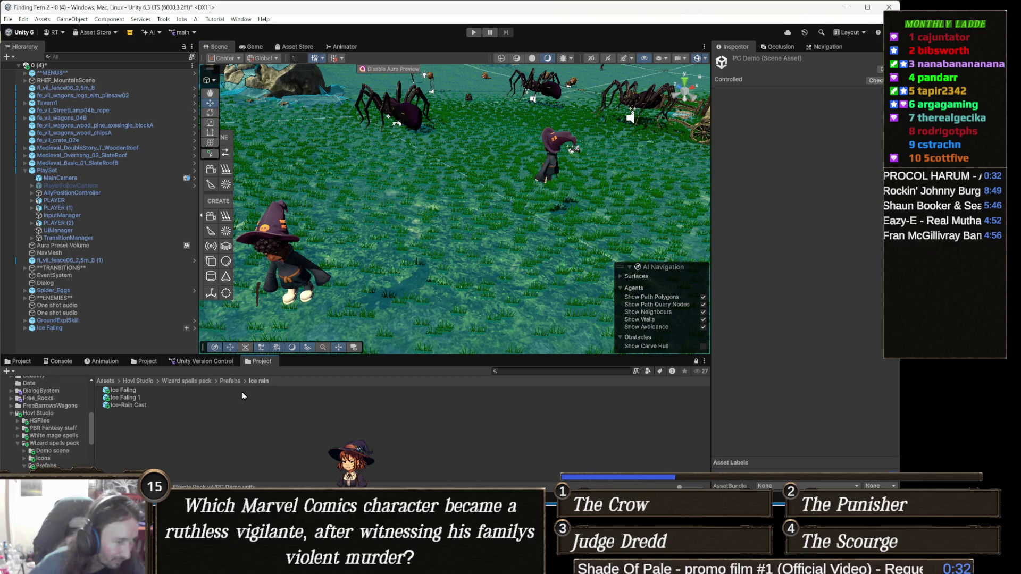
Step: Open the Electro orb prefab in the Lightning folder and replay its particle burst repeatedly
left_click(230, 382)
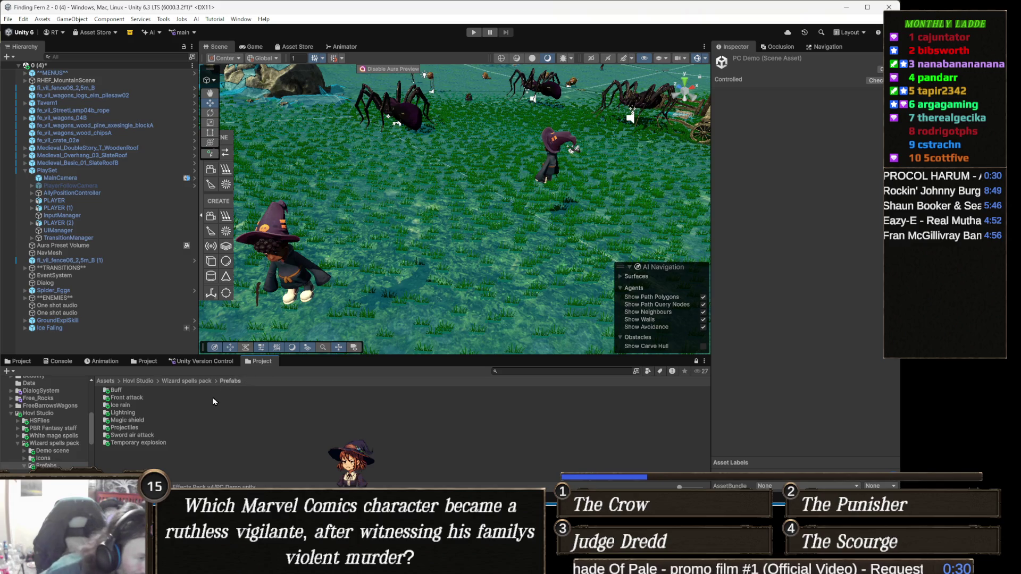
double_click(131, 413)
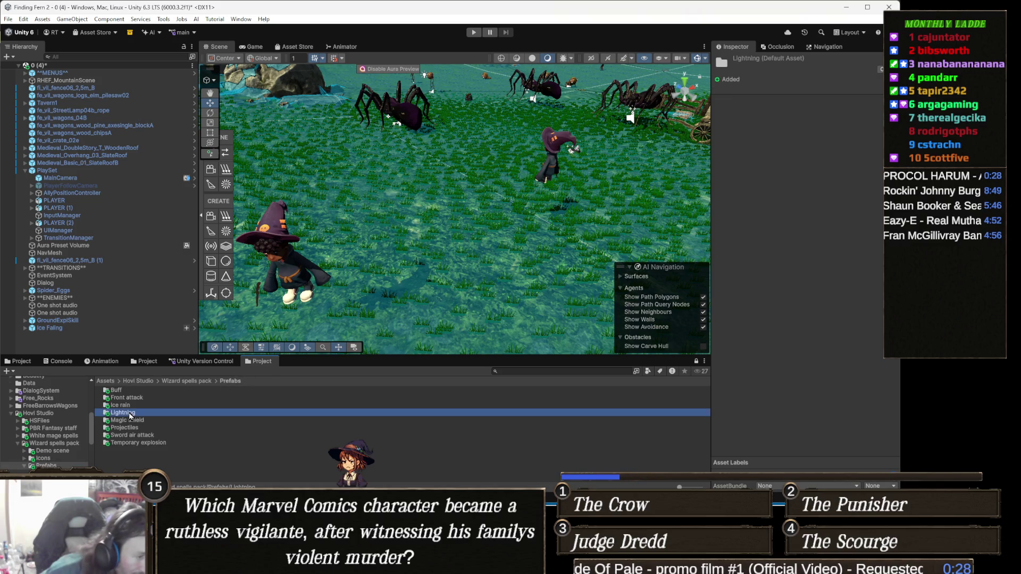
double_click(127, 391)
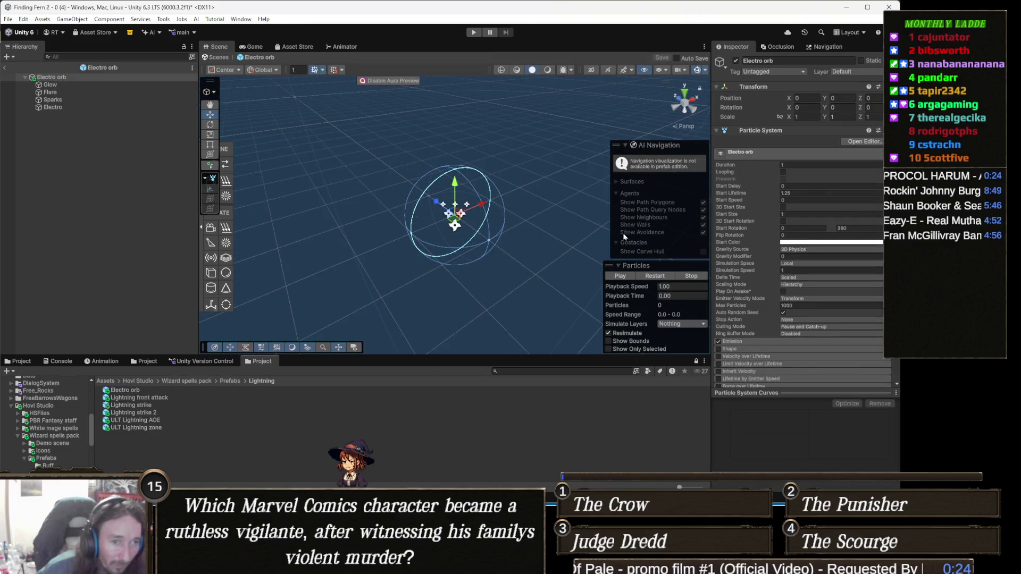
left_click(658, 277)
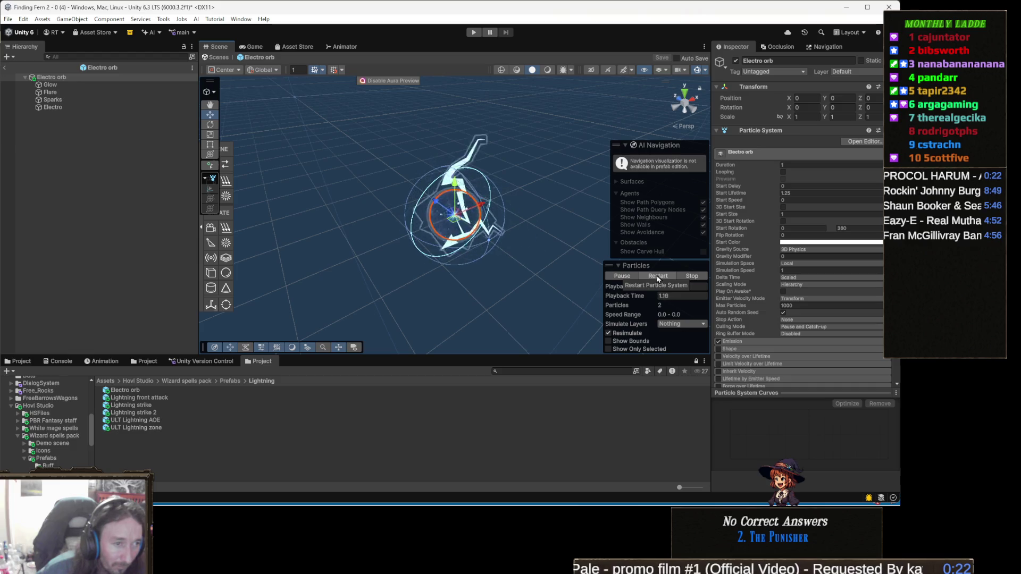
left_click(658, 276)
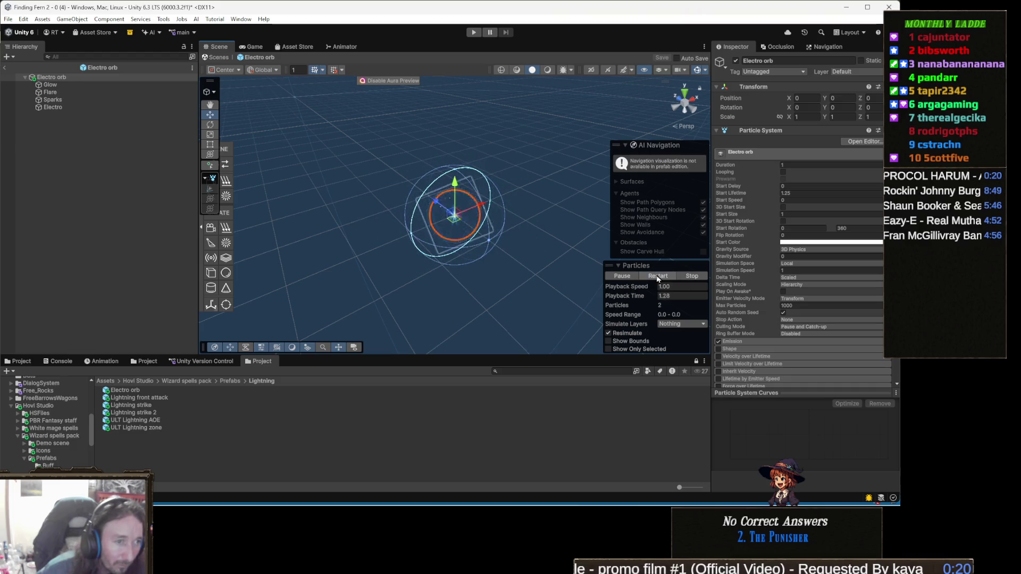
left_click(658, 276)
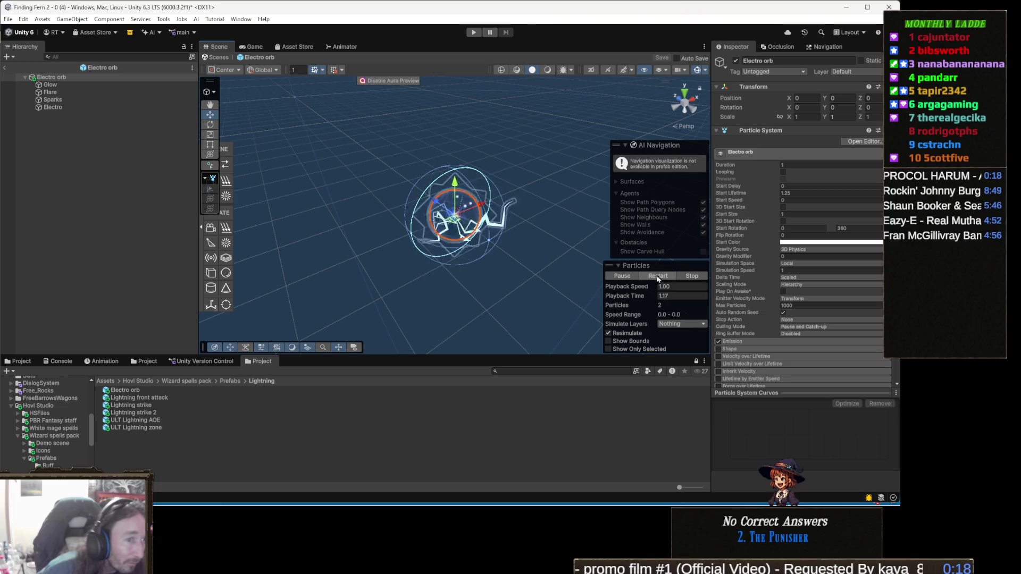
left_click(658, 277)
left_click(657, 276)
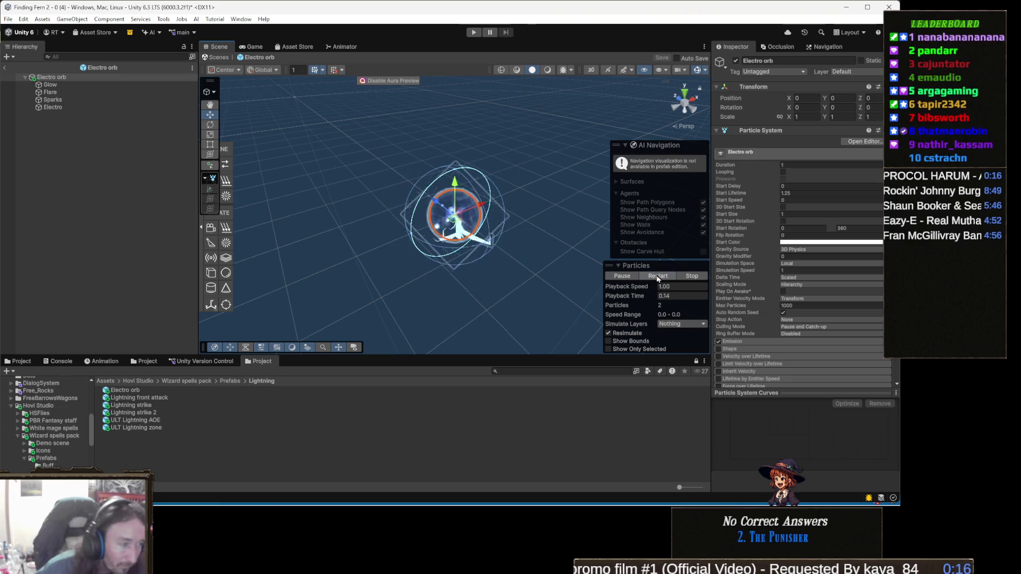
double_click(162, 399)
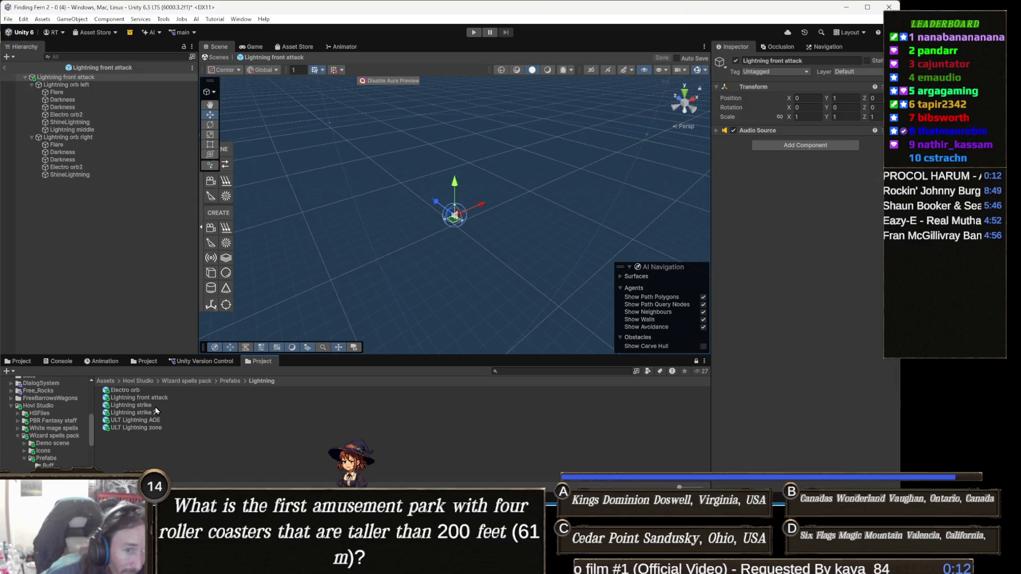
Step: Select all Lightning front attack objects and play its particles
left_click(68, 174, "shift")
left_click_drag(522, 283, 458, 282)
scroll(457, 282, "up", 4)
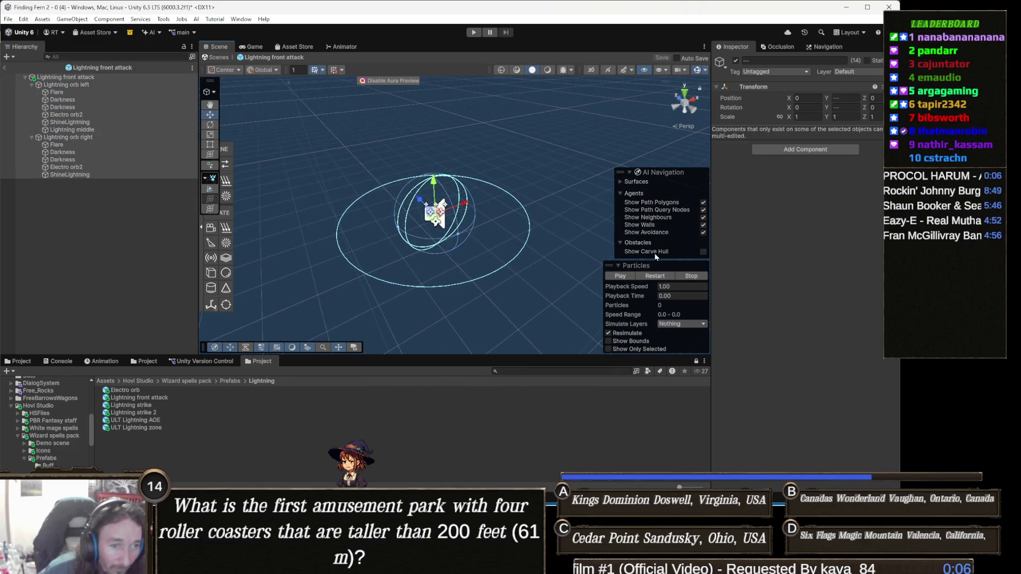
left_click(656, 277)
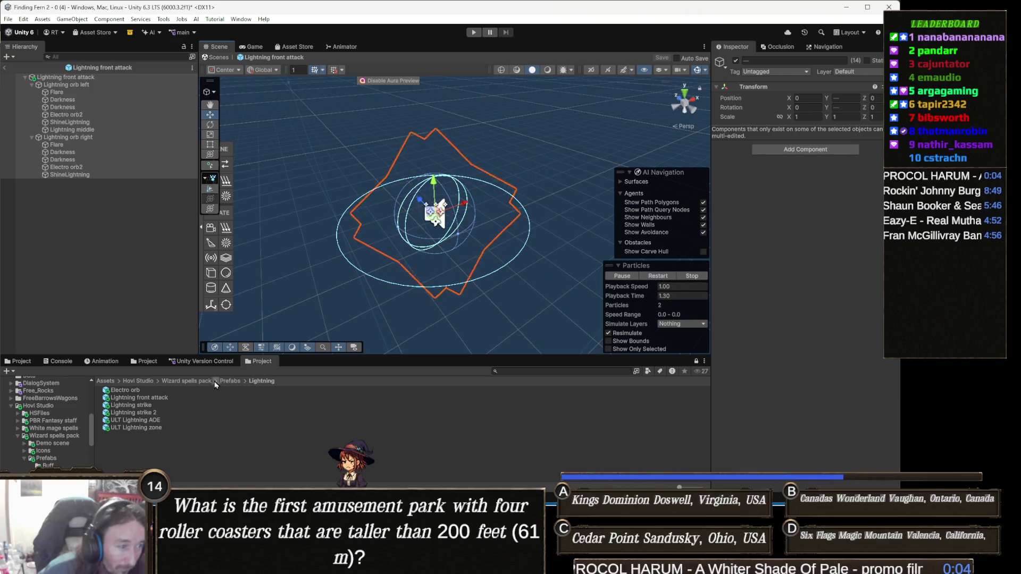
Step: Open Lightning strike, replay its effect, then open Lightning strike 2
double_click(161, 407)
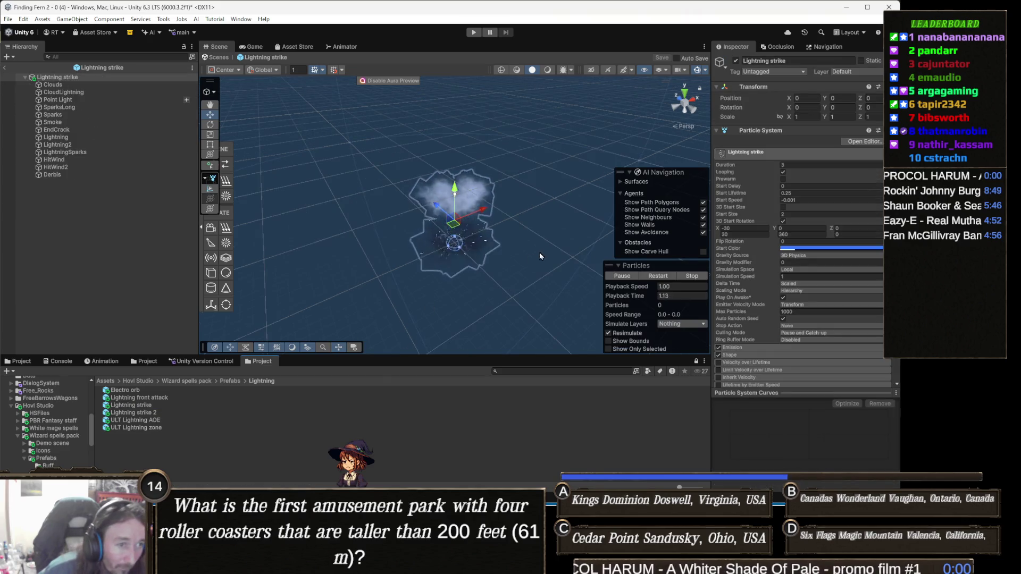
scroll(411, 275, "up", 5)
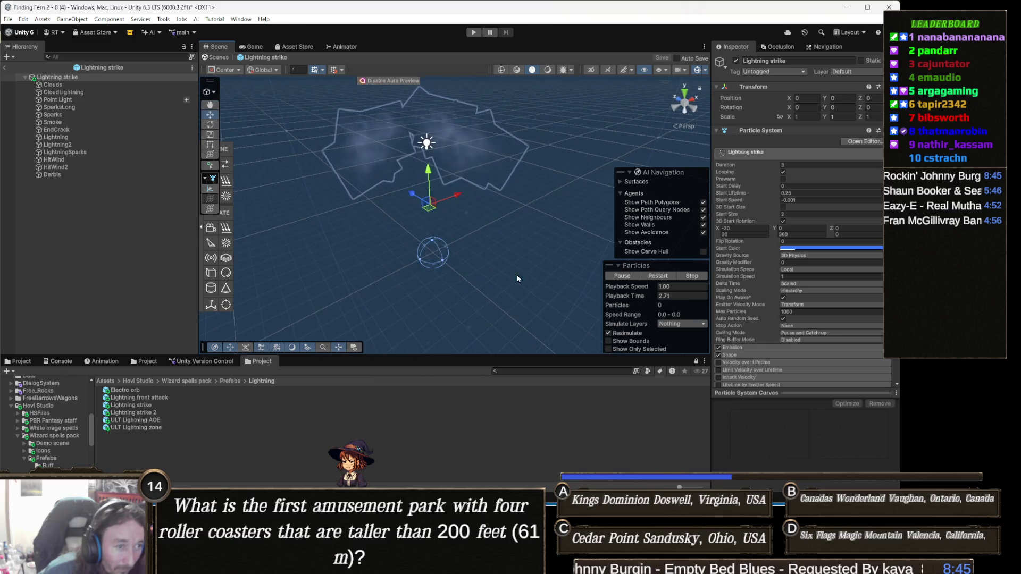
left_click(664, 277)
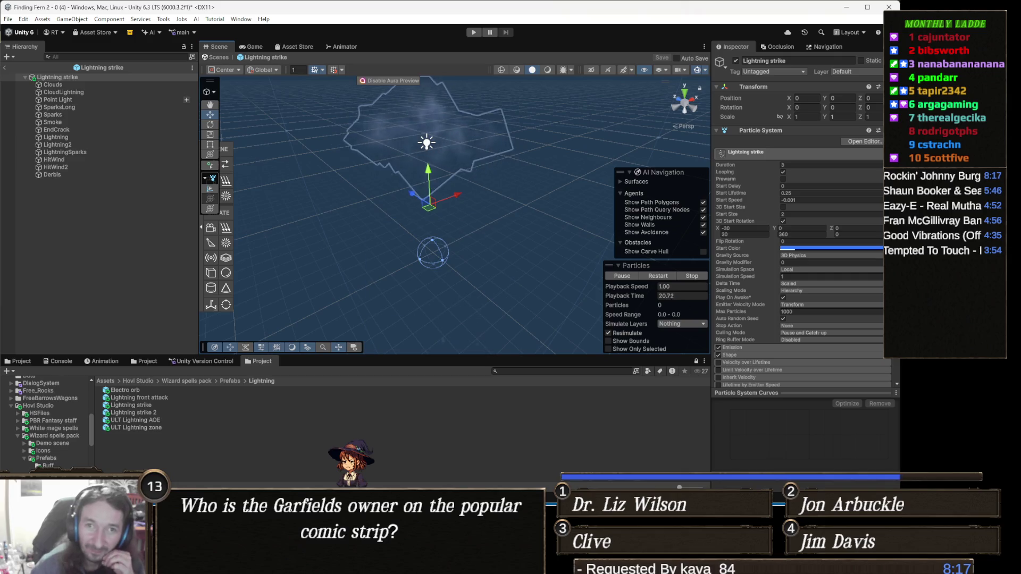
double_click(133, 413)
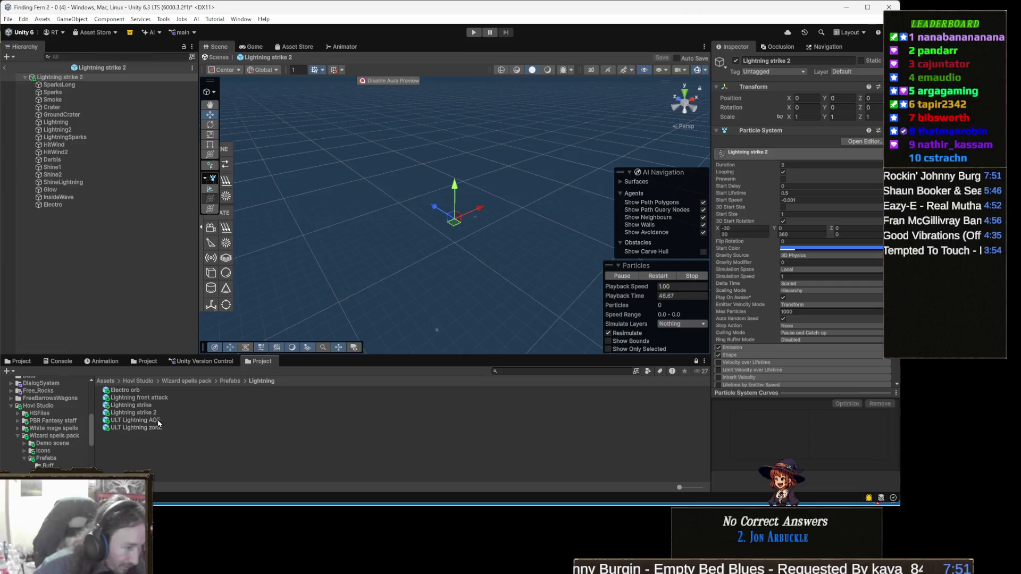
Step: Open ULT Lightning AOE, frame it in the view and restart its particle preview
double_click(154, 422)
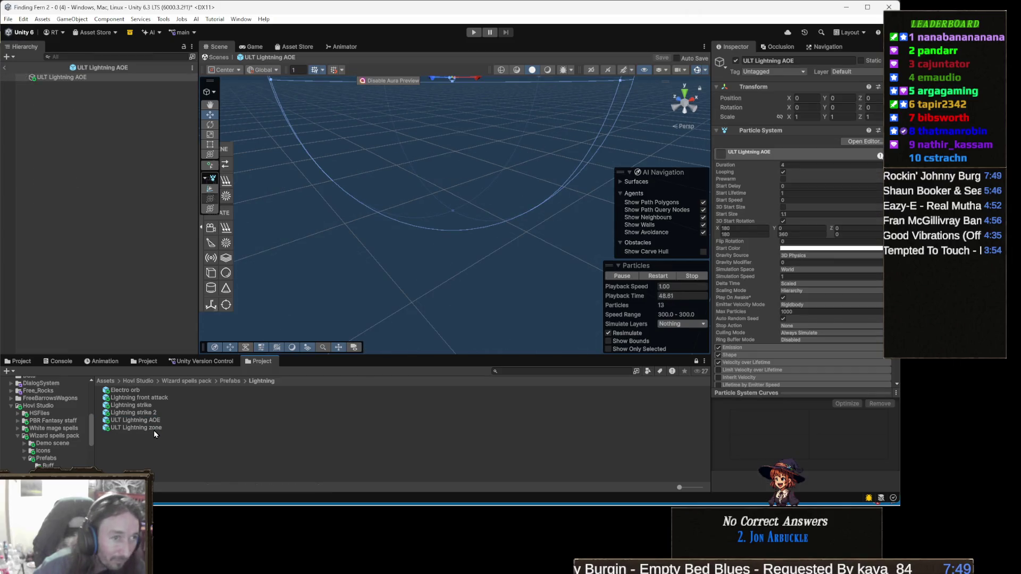
mouse_move(419, 267)
left_mouse_down()
mouse_move(423, 209)
mouse_move(358, 211)
mouse_move(504, 221)
left_mouse_up()
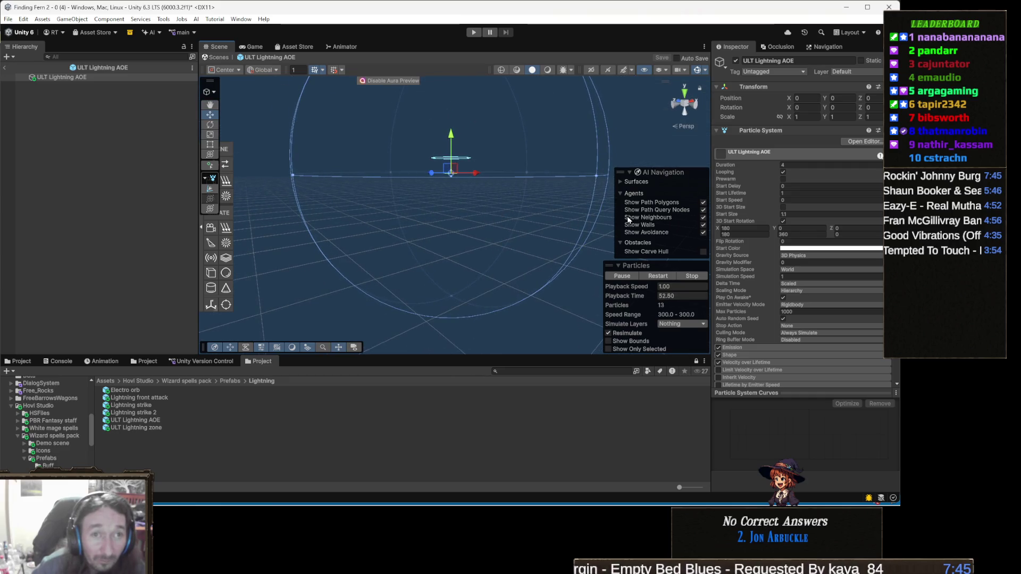
left_click(668, 278)
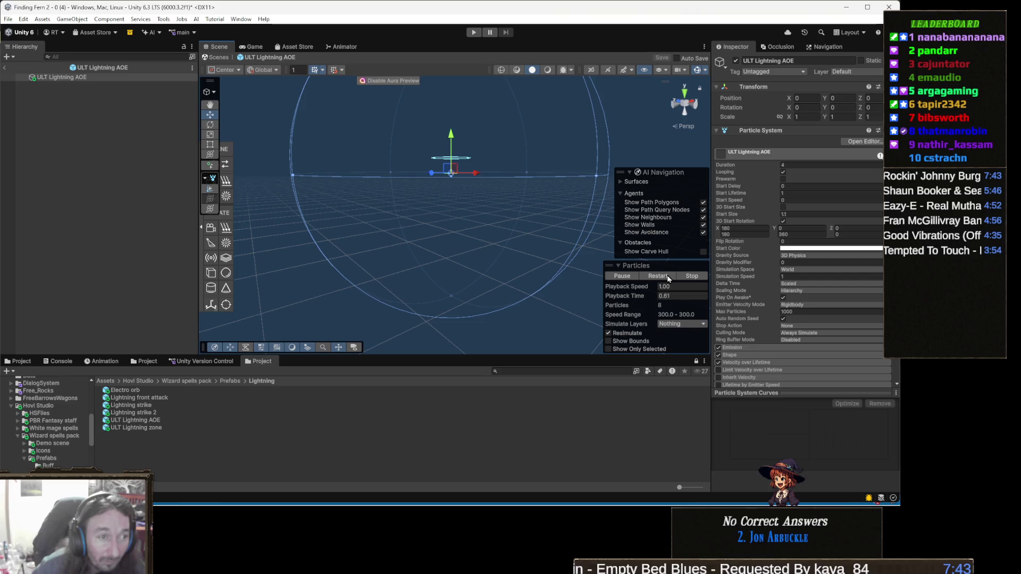
mouse_move(418, 202)
left_mouse_down()
mouse_move(433, 153)
mouse_move(415, 159)
mouse_move(400, 247)
left_mouse_up()
key("f")
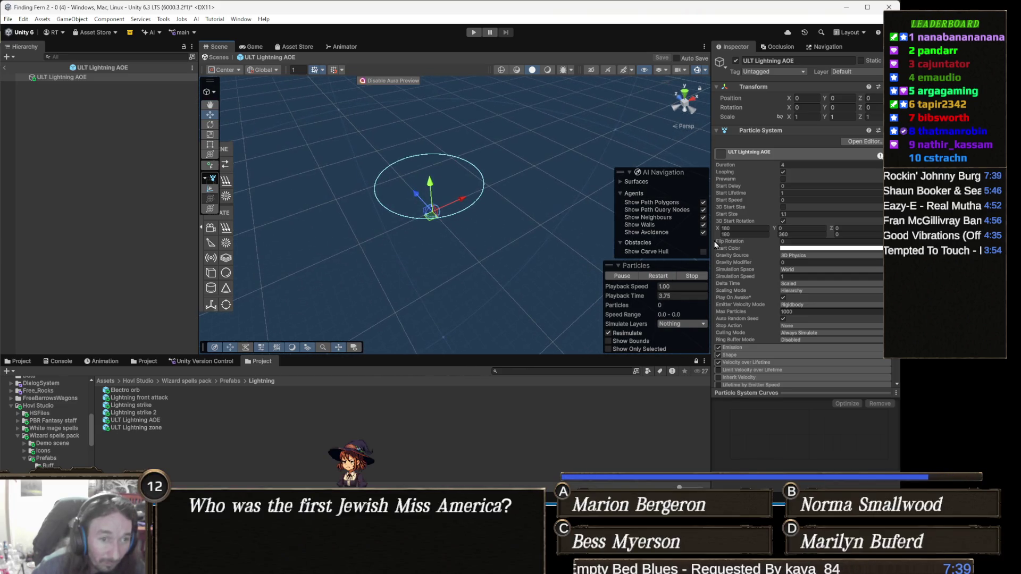
left_click(663, 277)
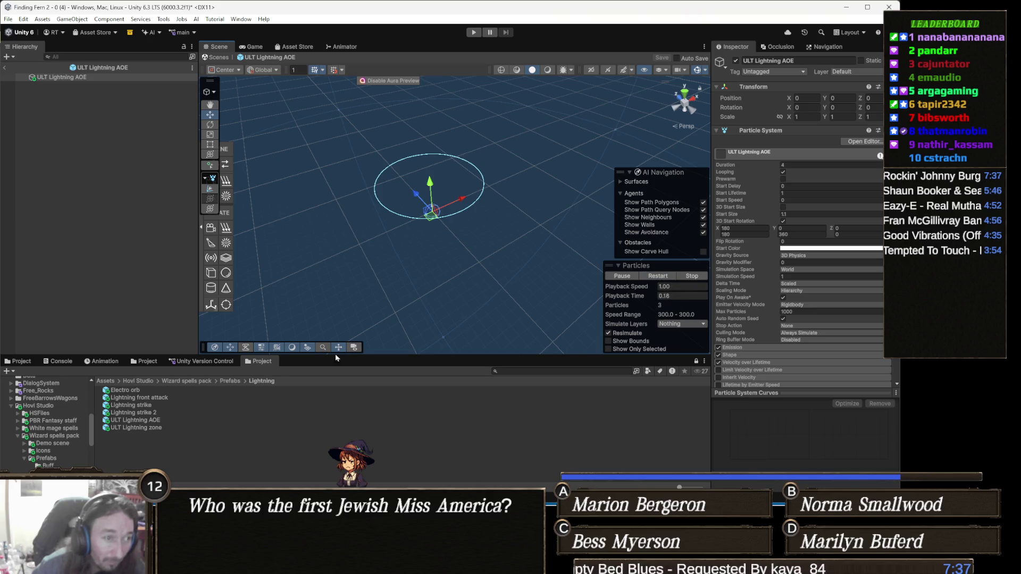
Step: Open the ULT Lightning zone prefab and select the Lightning front attack prefab
double_click(244, 427)
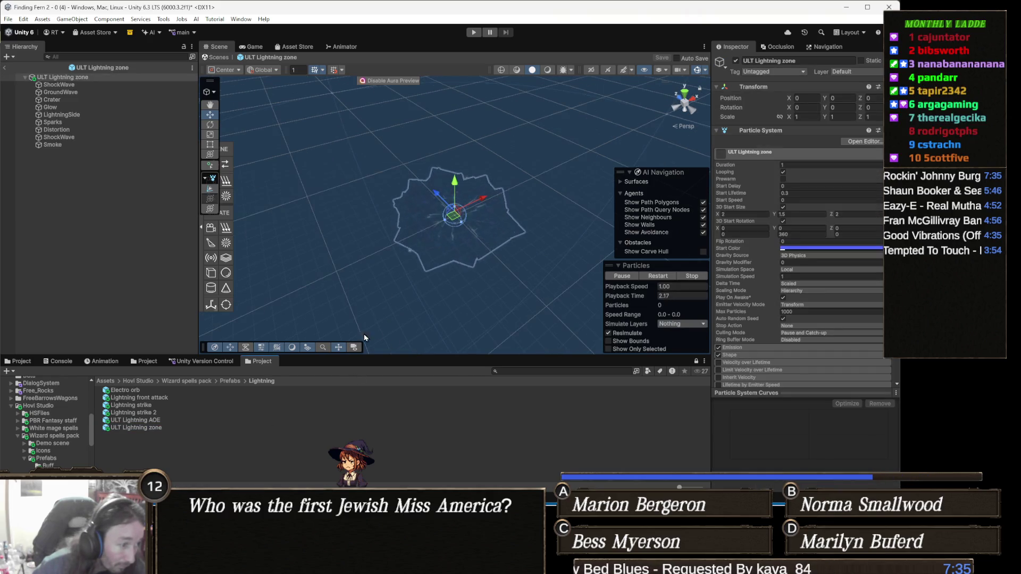
scroll(450, 258, "up", 5)
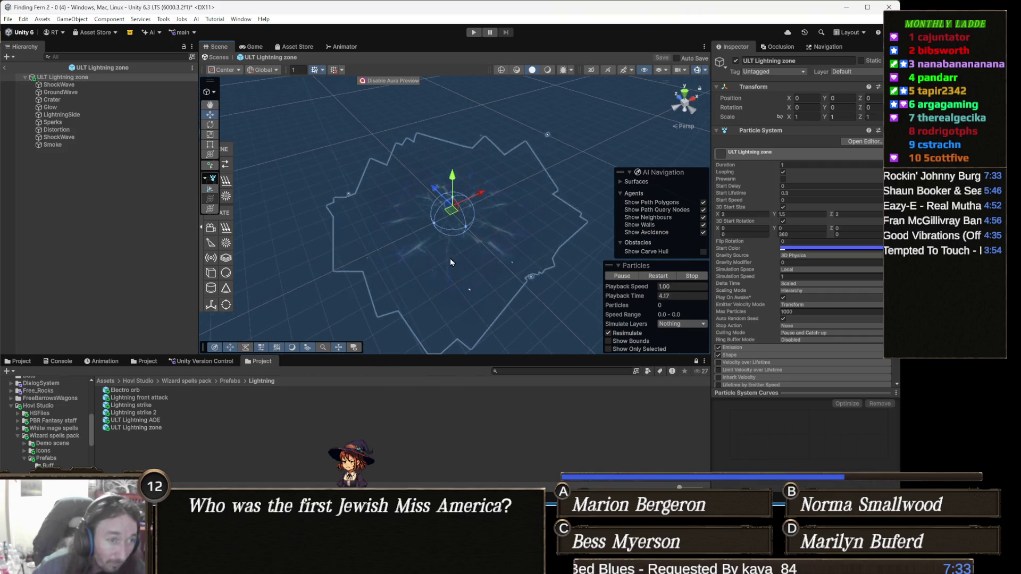
scroll(452, 269, "up", 2)
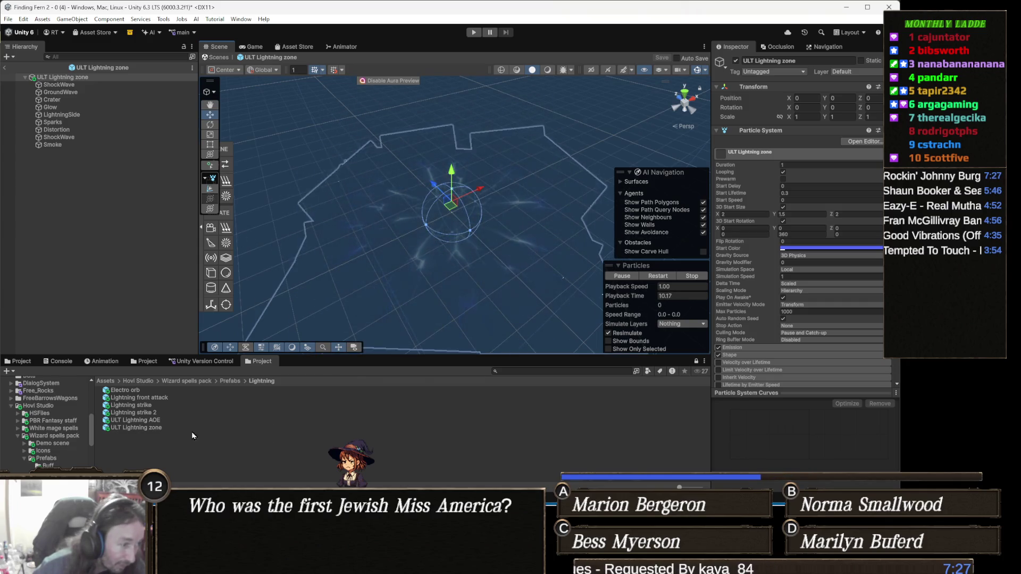
left_click(161, 400)
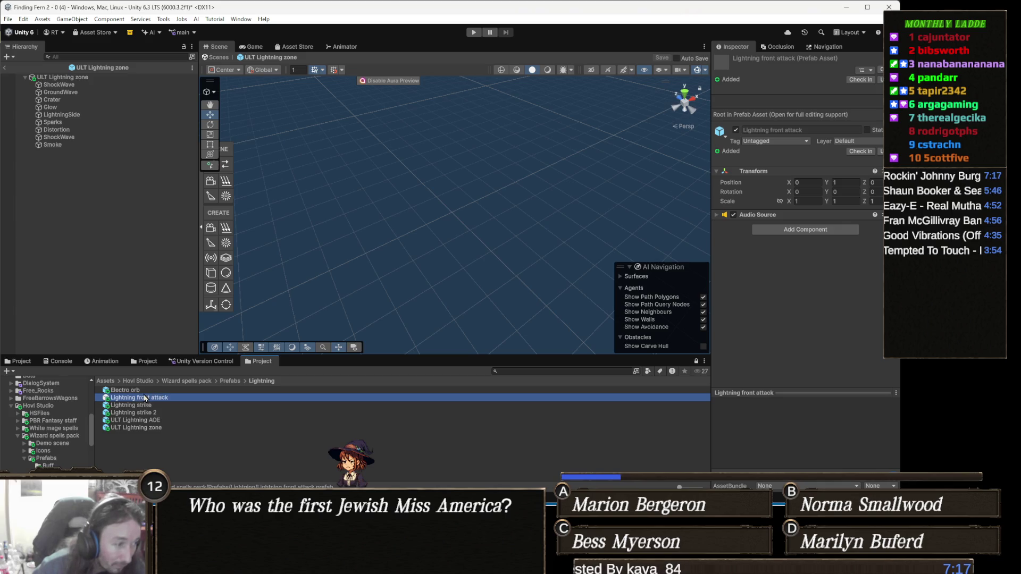
Step: Return to the main scene and place an Electro orb instance near the witch and spiders
left_click(222, 58)
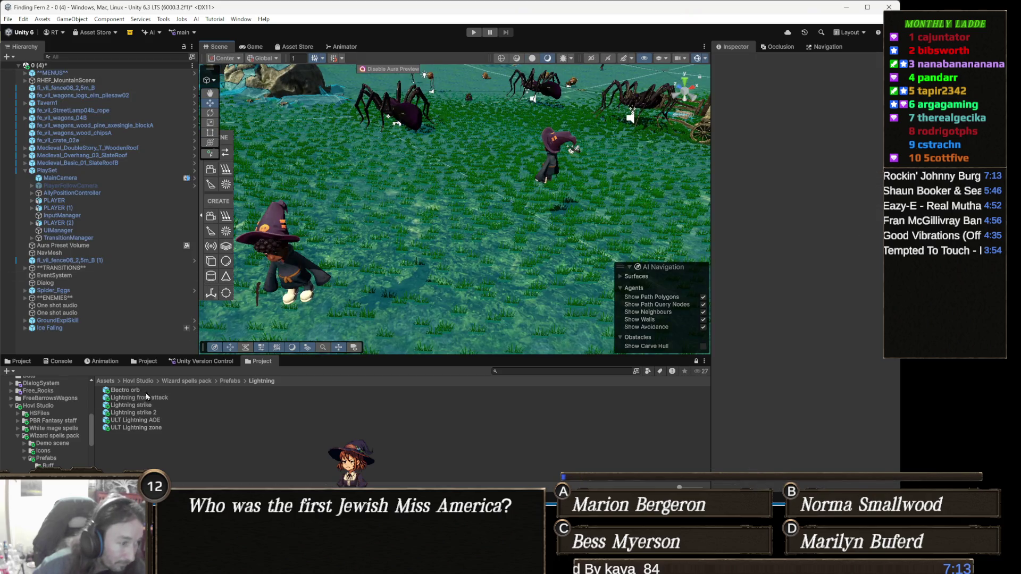
left_click(142, 392)
mouse_move(142, 395)
left_mouse_down()
mouse_move(528, 224)
mouse_move(489, 232)
mouse_move(491, 181)
left_mouse_up()
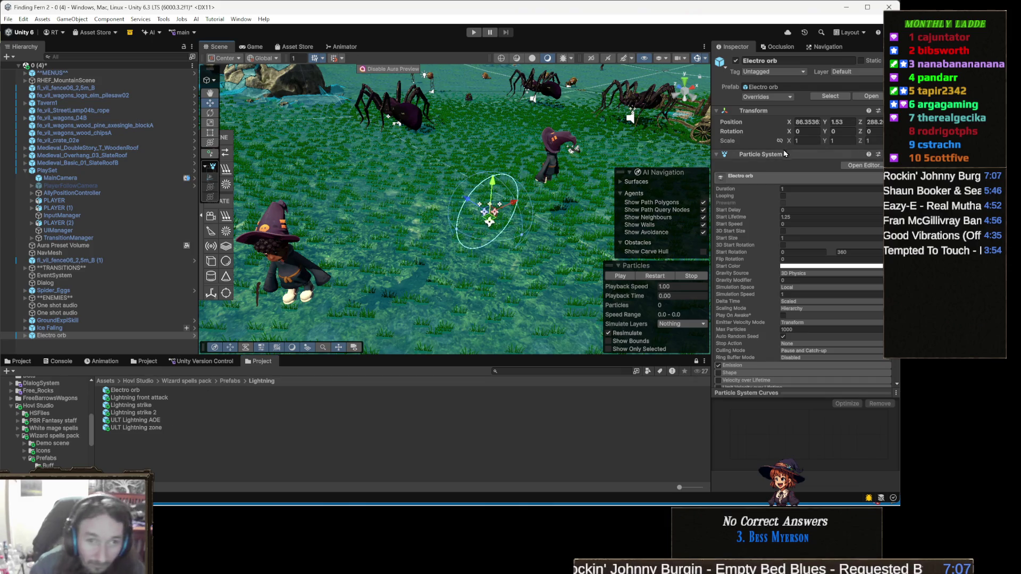
Step: Turn on Looping for the Electro orb's root particle system and preview its playback
left_click(783, 196)
left_click(658, 277)
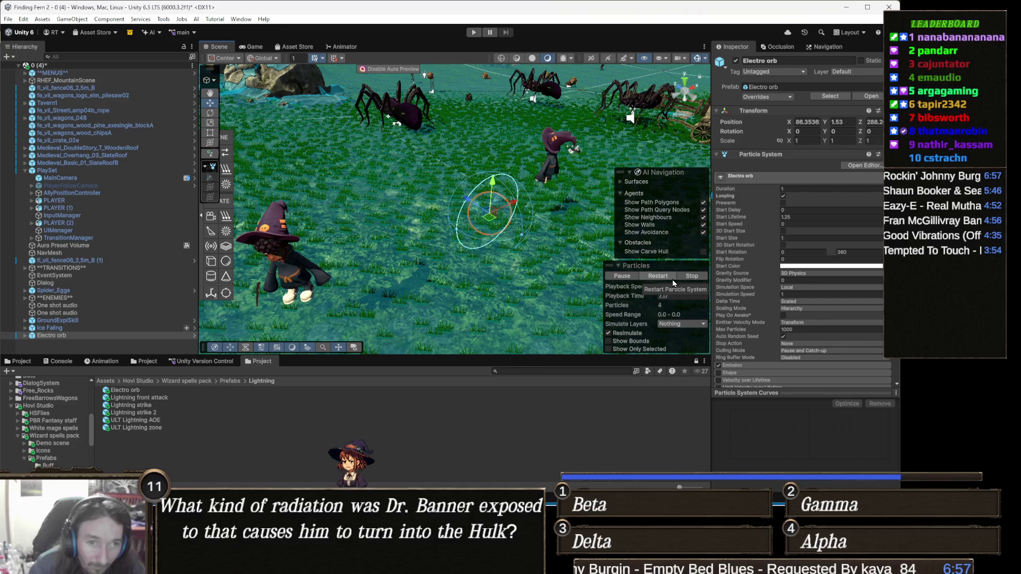
left_click(672, 279)
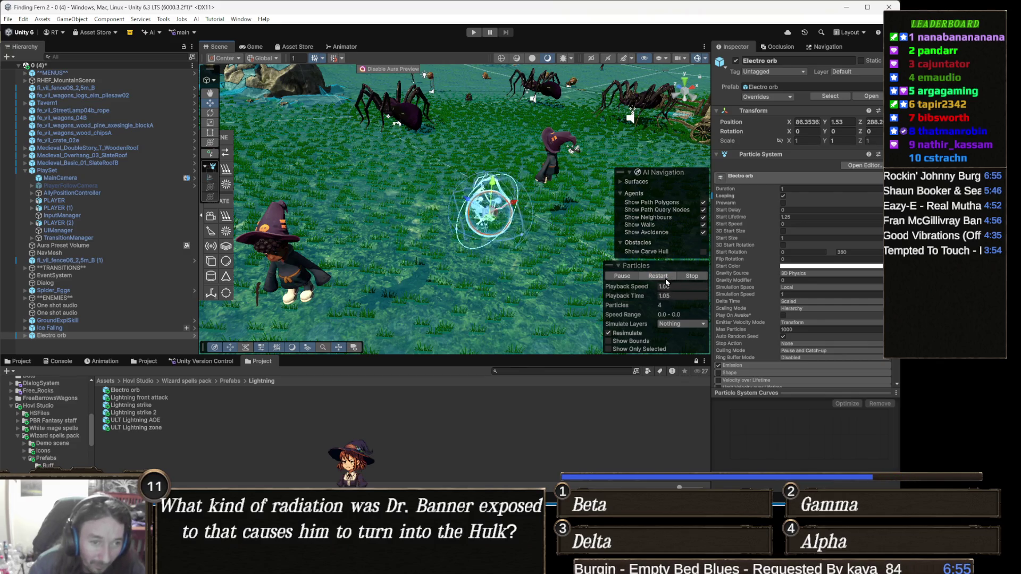
left_click(691, 276)
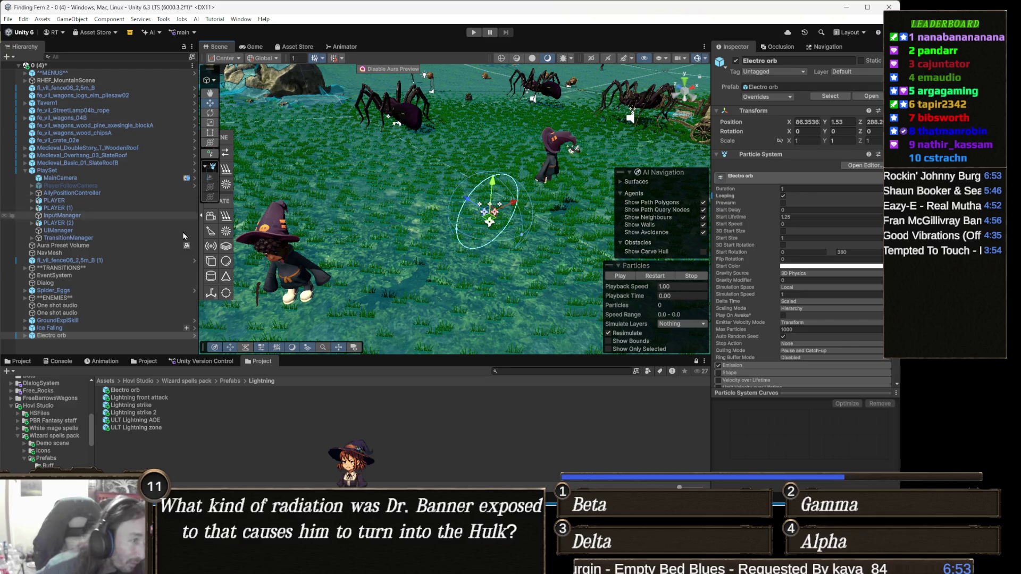
Step: Enable Looping on the orb plus its Glow, Flare, Sparks and Electro children, then play the preview
left_click(87, 336)
key("Right")
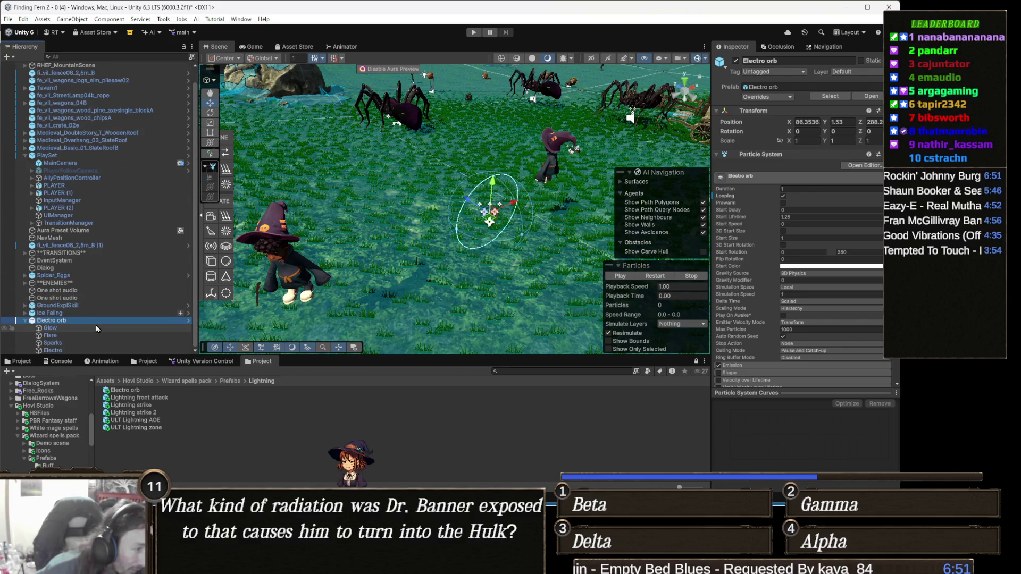
left_click(69, 349, "shift")
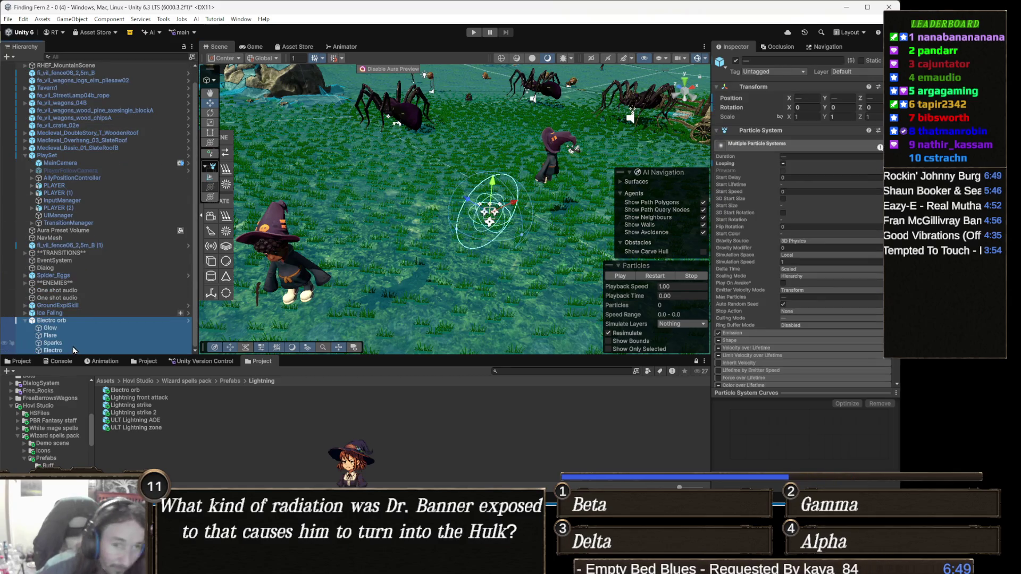
left_click(783, 164)
left_click(618, 277)
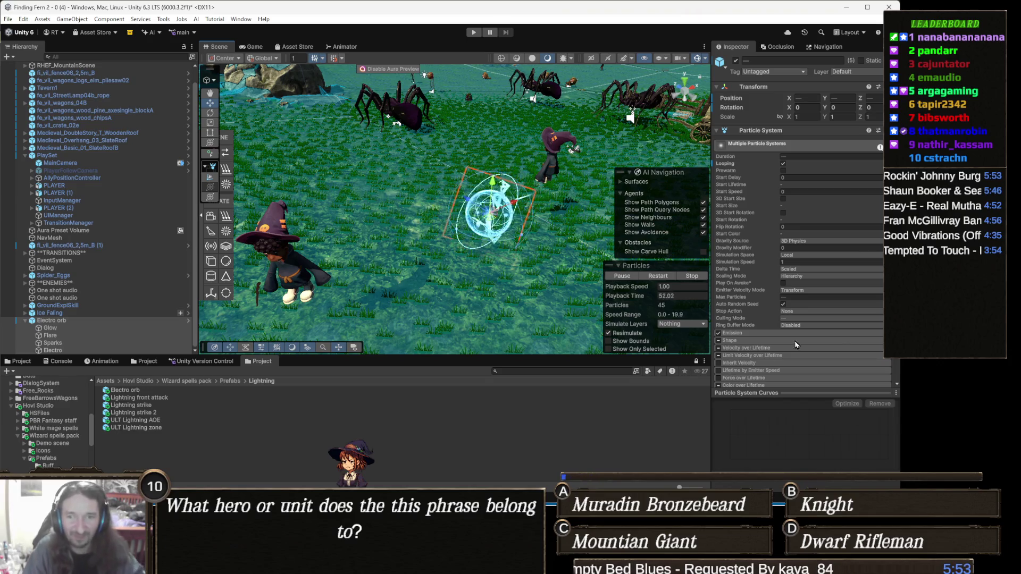
Step: Watch the looping Electro orb lightning play continuously in the Scene view
mouse_move(733, 331)
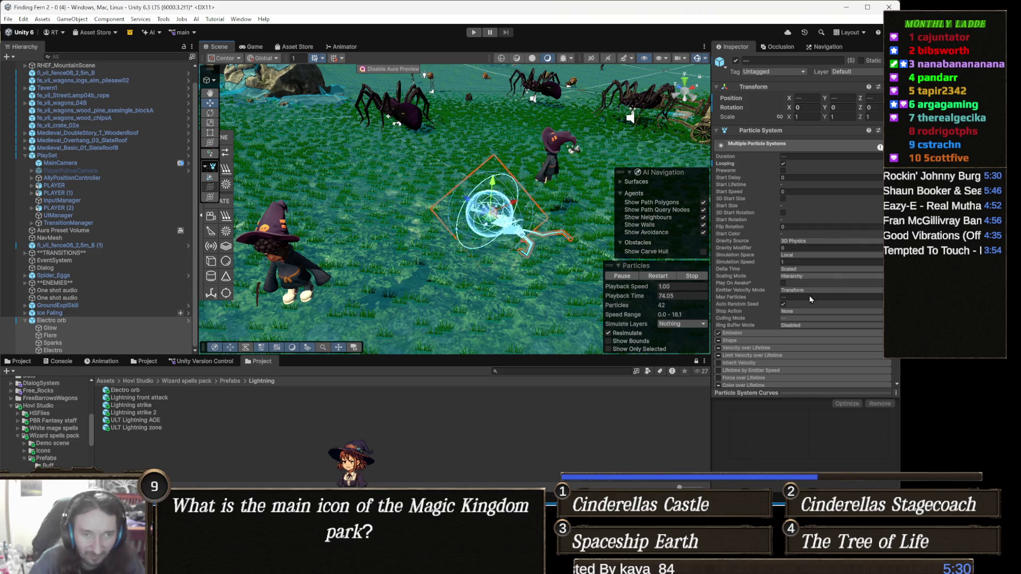
Step: Add the Projectile Object script to the Electro orb, undoing the mistakenly added Projectile component
scroll(833, 280, "down", 5)
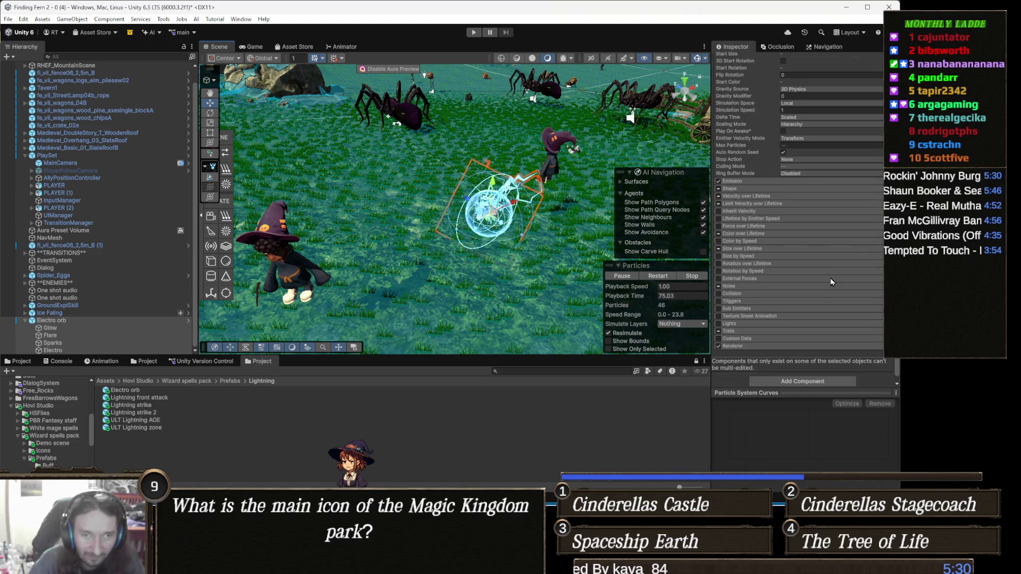
left_click(811, 379)
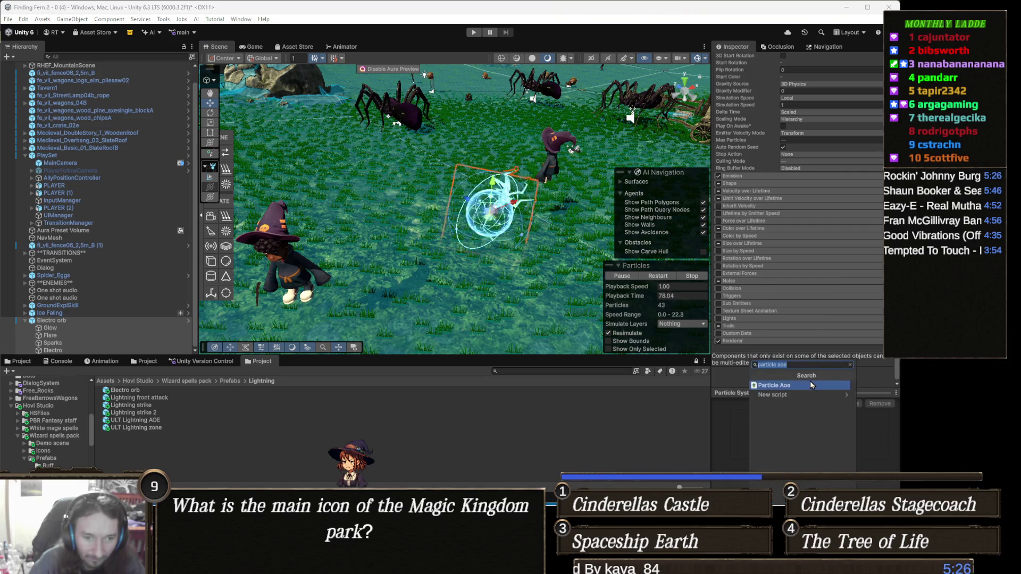
type("project")
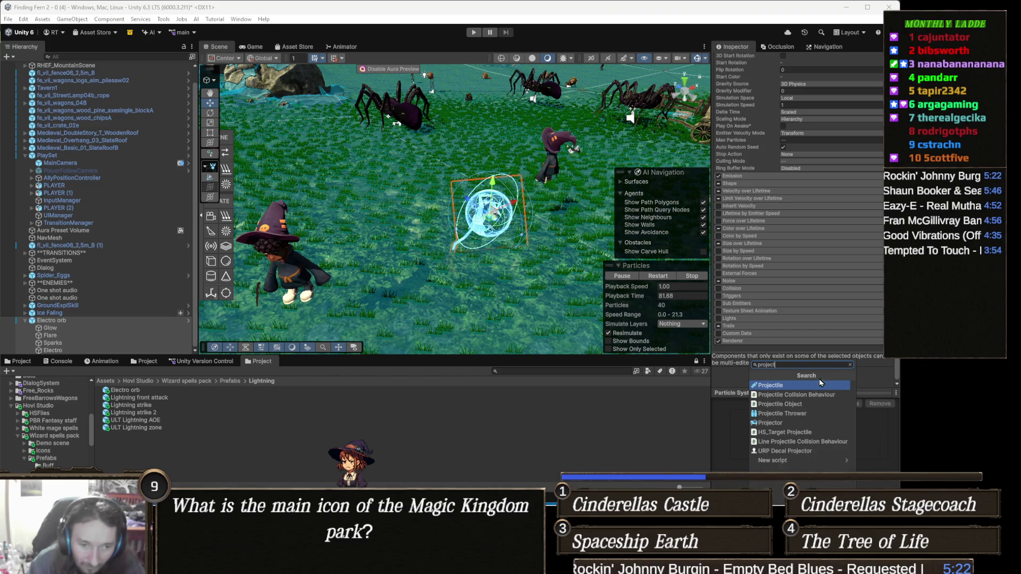
left_click(812, 385)
scroll(811, 303, "down", 2)
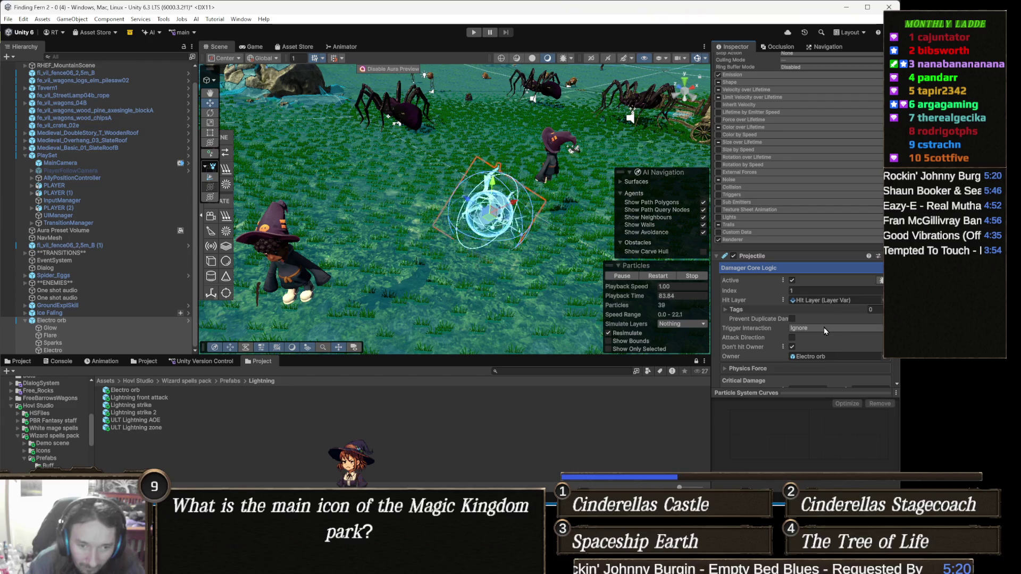
scroll(829, 335, "down", 2)
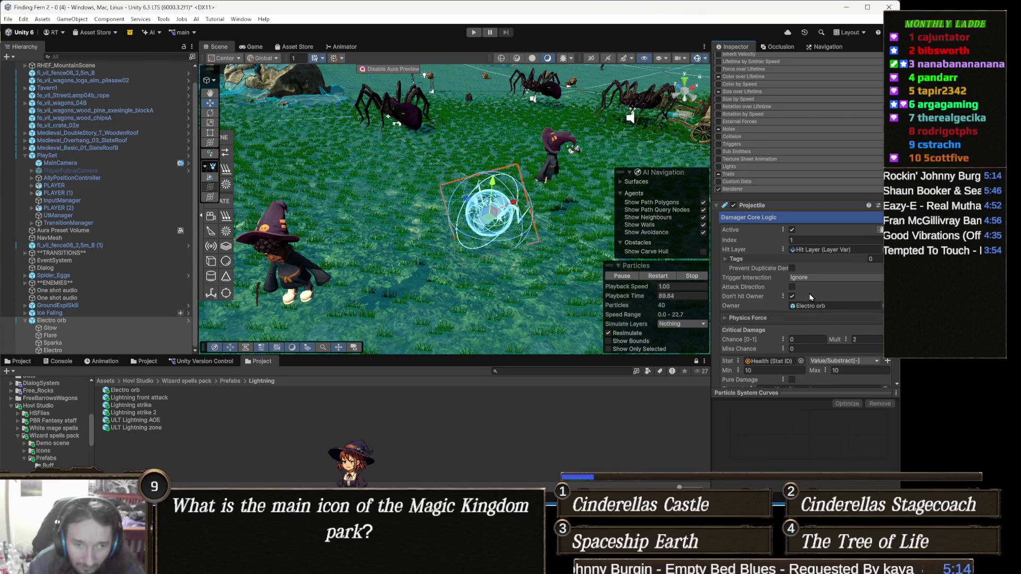
key("ctrl+z")
left_click(824, 380)
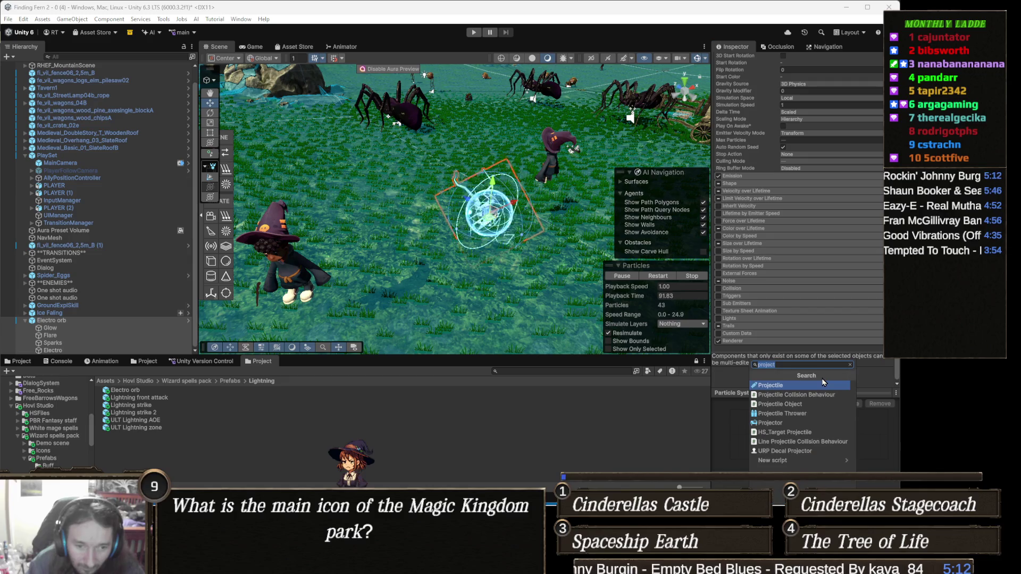
left_click(808, 405)
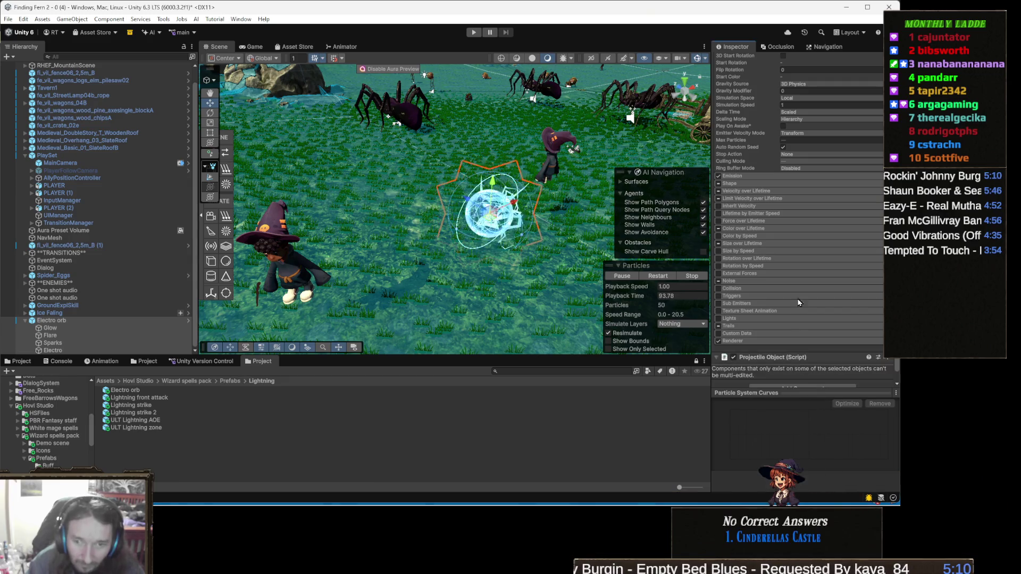
scroll(800, 298, "down", 1)
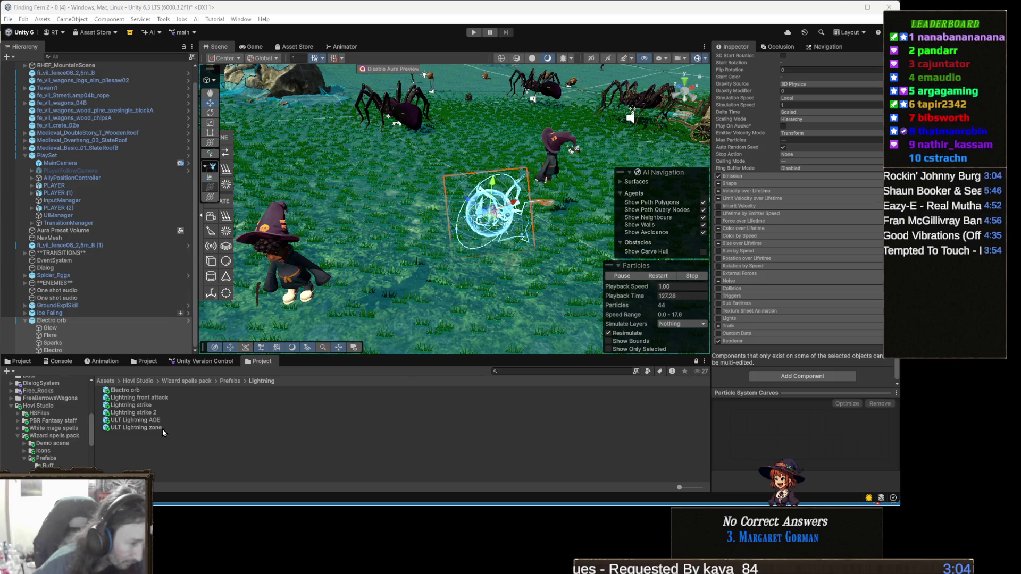
mouse_move(157, 429)
left_mouse_down()
mouse_move(408, 280)
mouse_move(394, 265)
left_mouse_up()
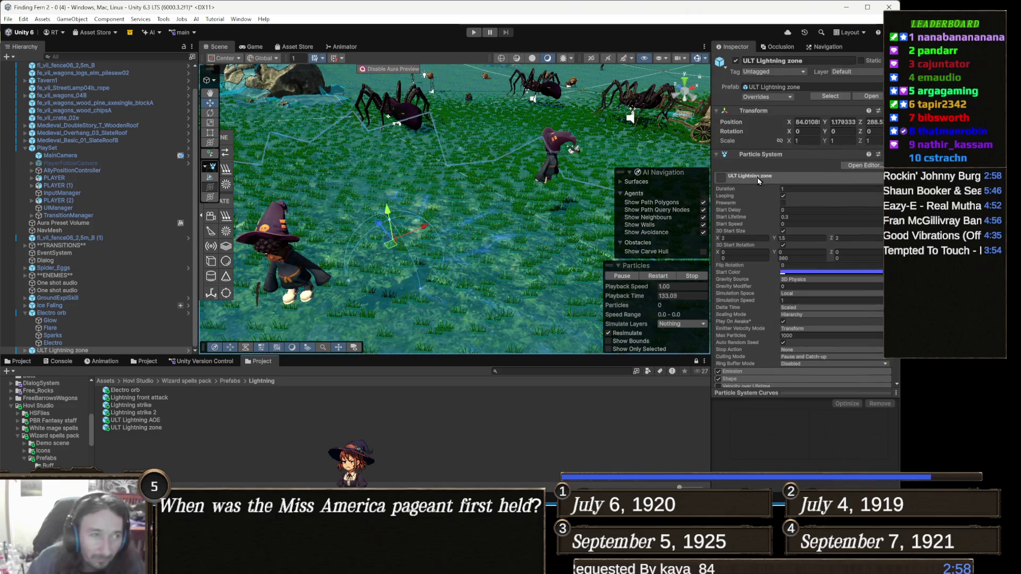
Step: Untick Looping on ULT Lightning zone and all its child systems, then restart the preview
left_click(74, 351)
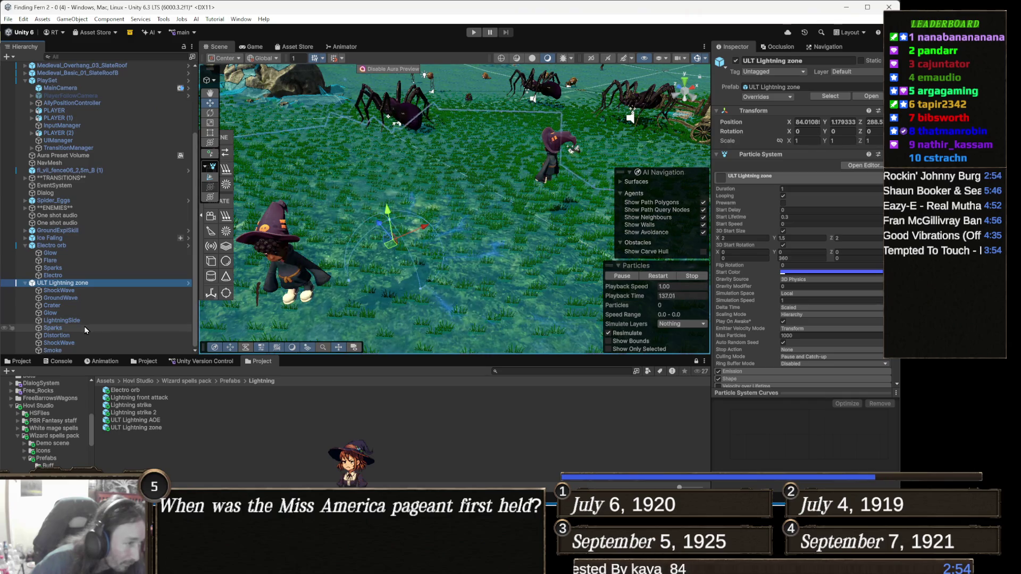
left_click(73, 350, "shift")
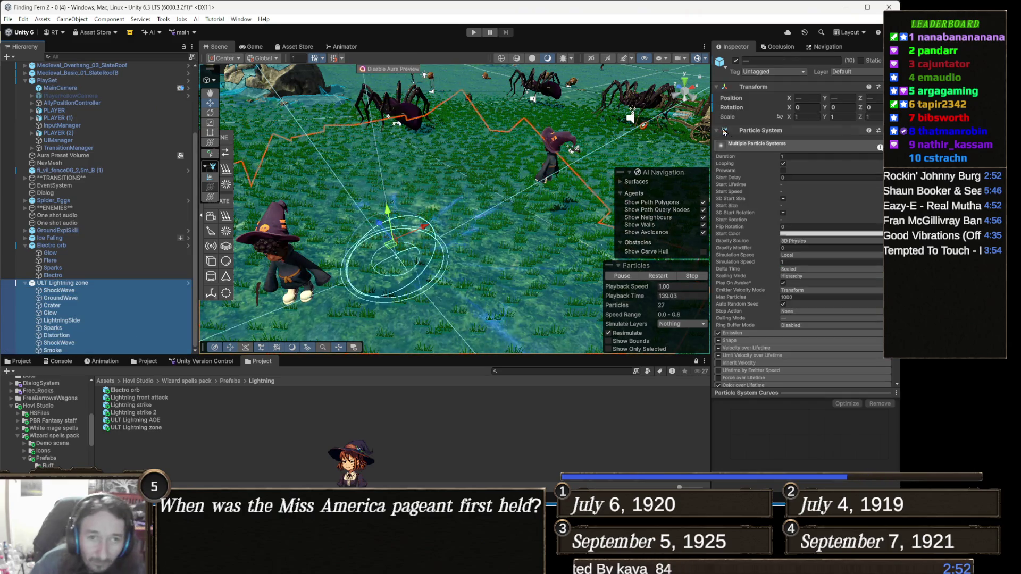
left_click(783, 164)
left_click(657, 276)
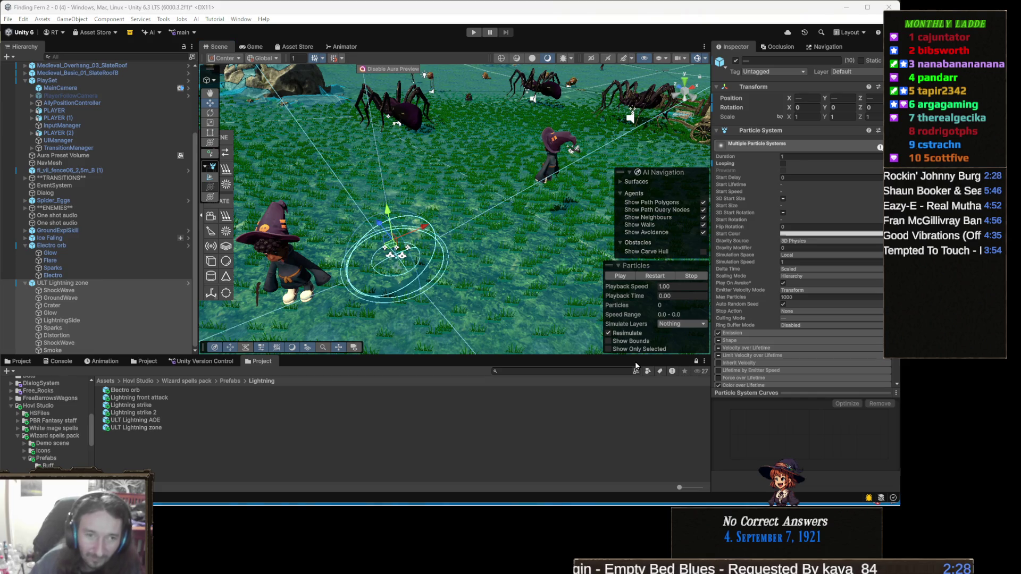
Step: Widen and orbit the Scene view, show Prefabs > Effects, and select Spider_Eggs
left_click_drag(712, 252, 716, 253)
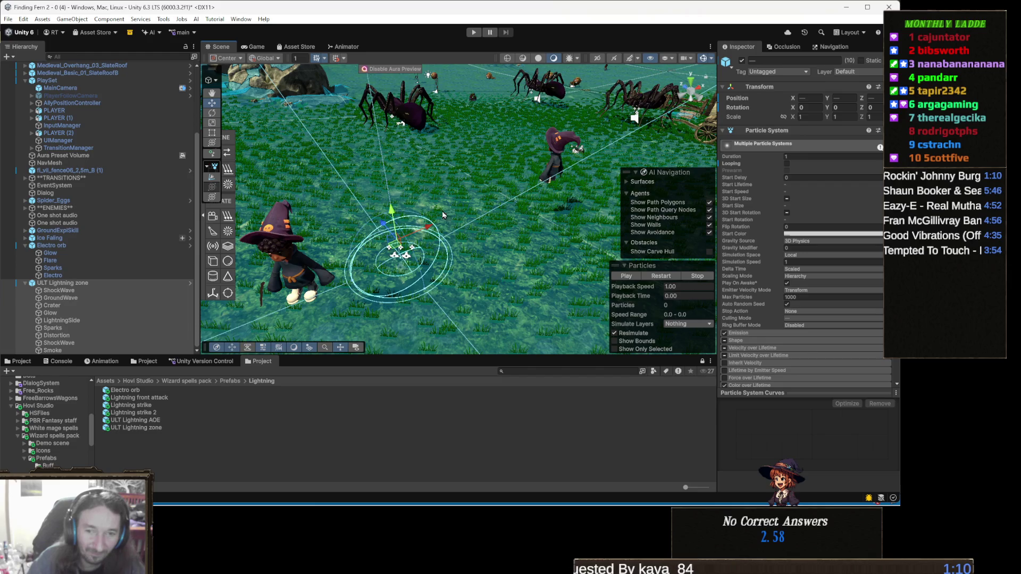
mouse_move(463, 204)
left_mouse_down()
mouse_move(420, 177)
mouse_move(432, 204)
left_mouse_up()
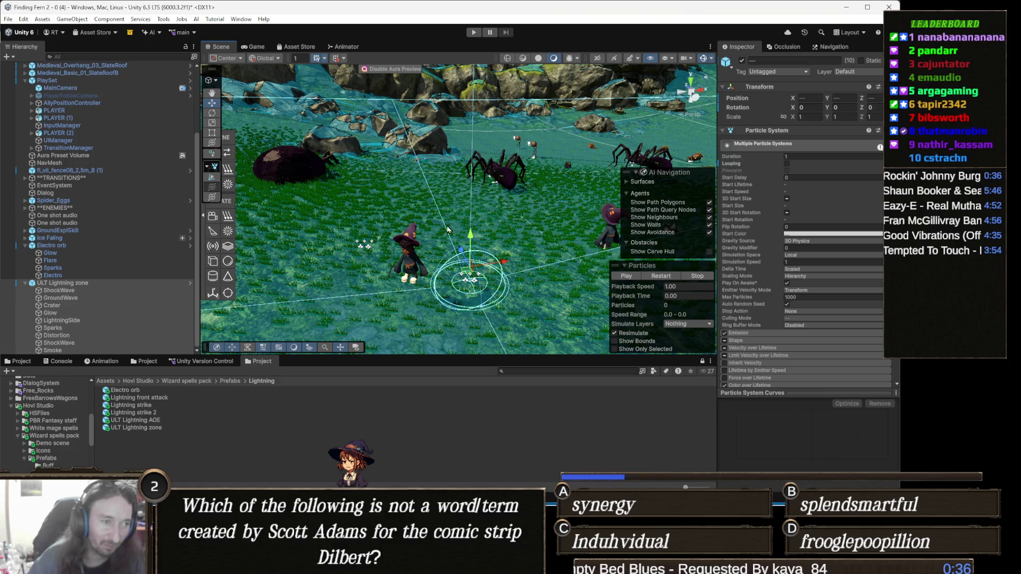
left_click(22, 361)
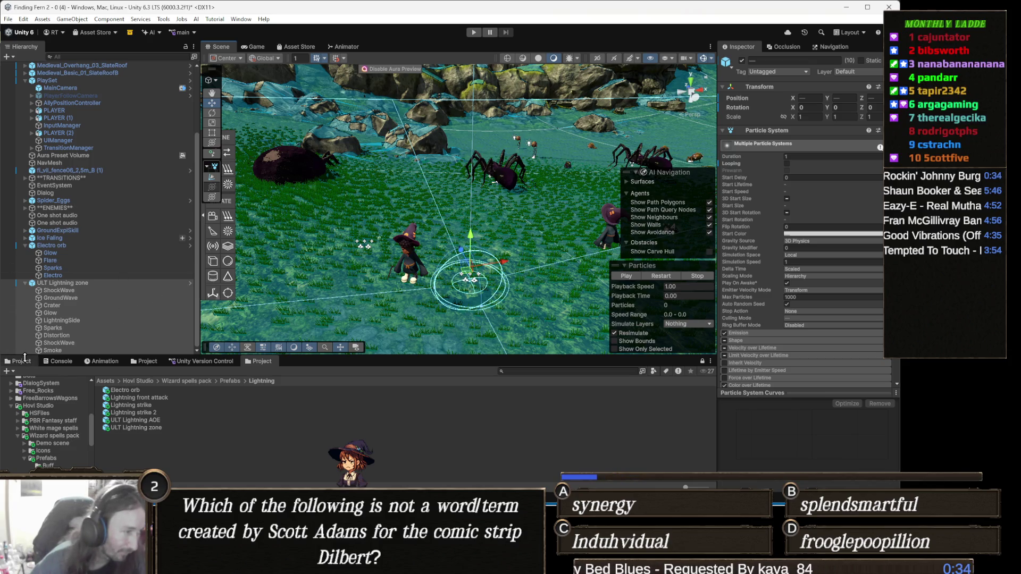
scroll(832, 274, "down", 5)
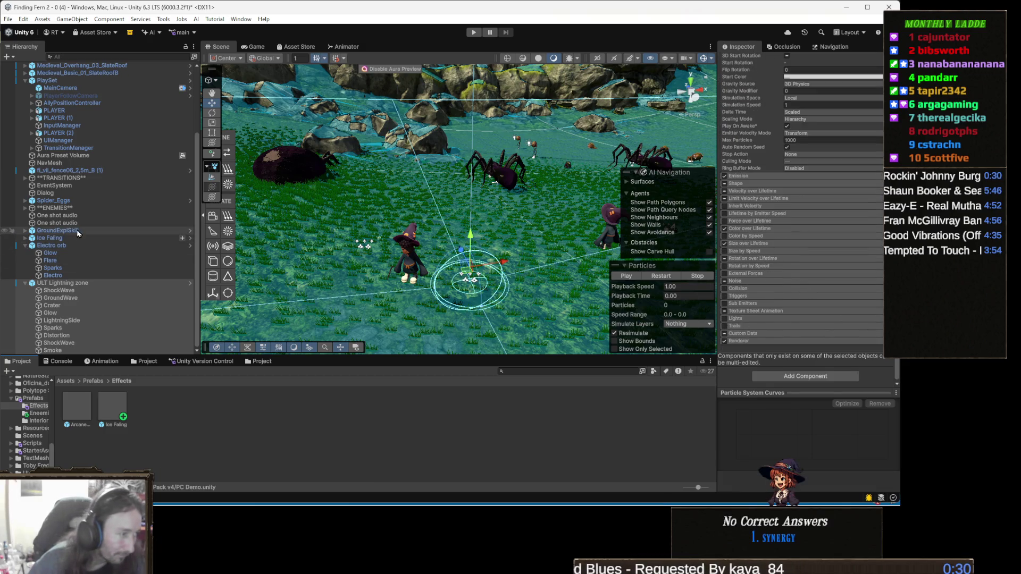
left_click(79, 201)
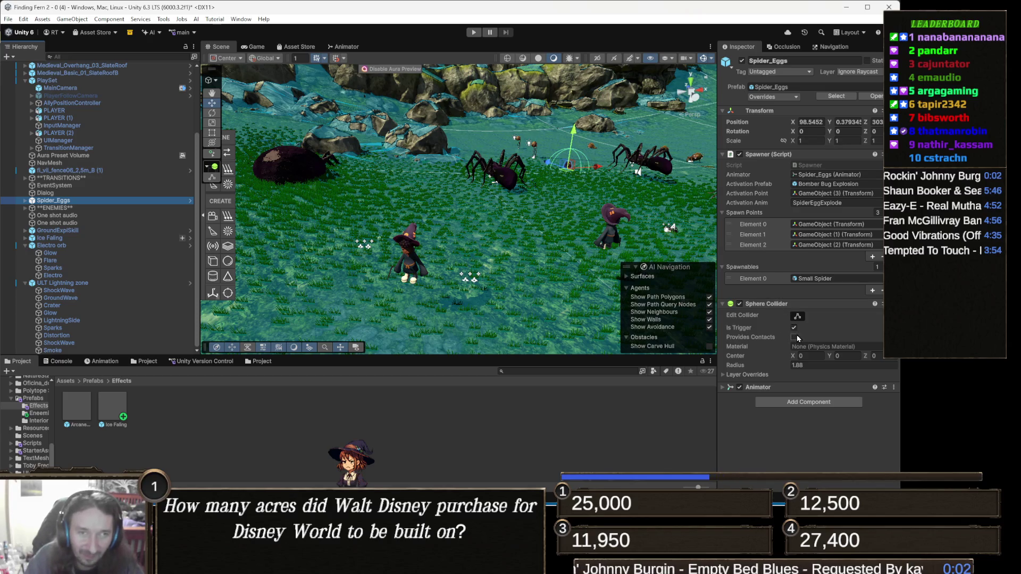
Step: Select the Electro orb to show its looping particle settings
left_click(69, 246)
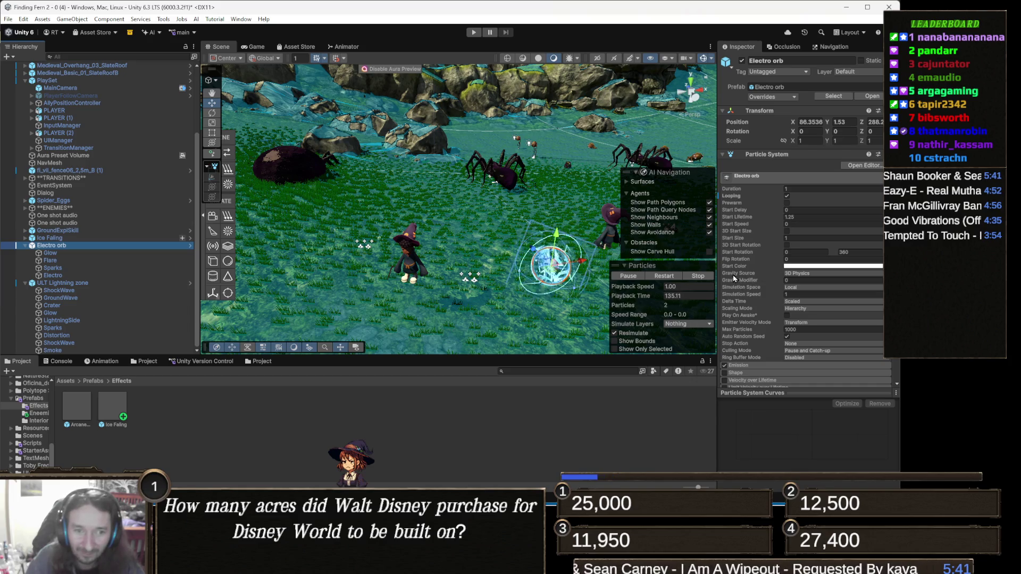
Step: Widen the Inspector and scroll to the orb's Emission, Renderer and Audio Source components
left_click_drag(716, 265, 698, 266)
scroll(834, 287, "down", 10)
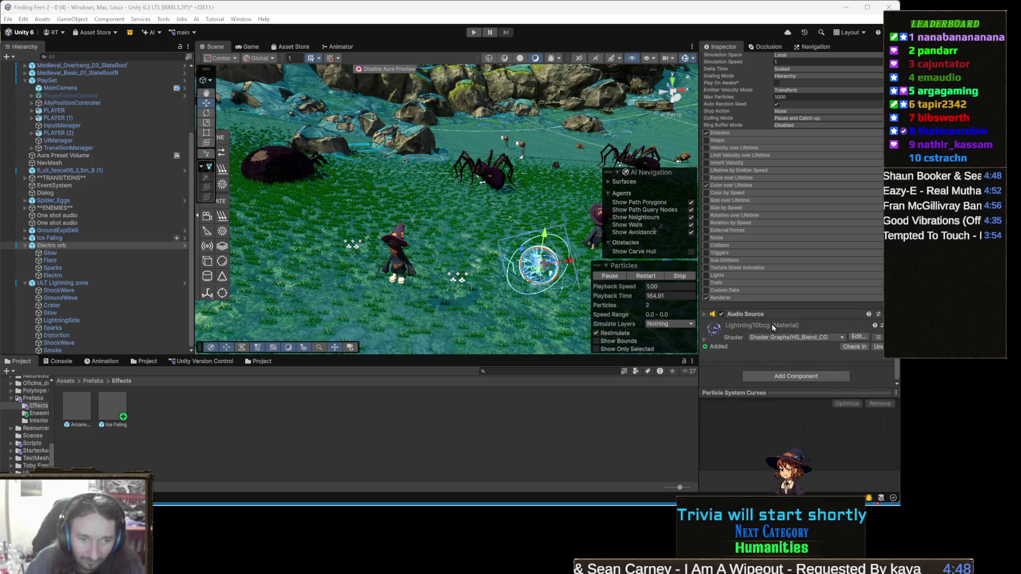
Step: Add the Projectile Object script to the Electro orb
scroll(816, 327, "up", 10)
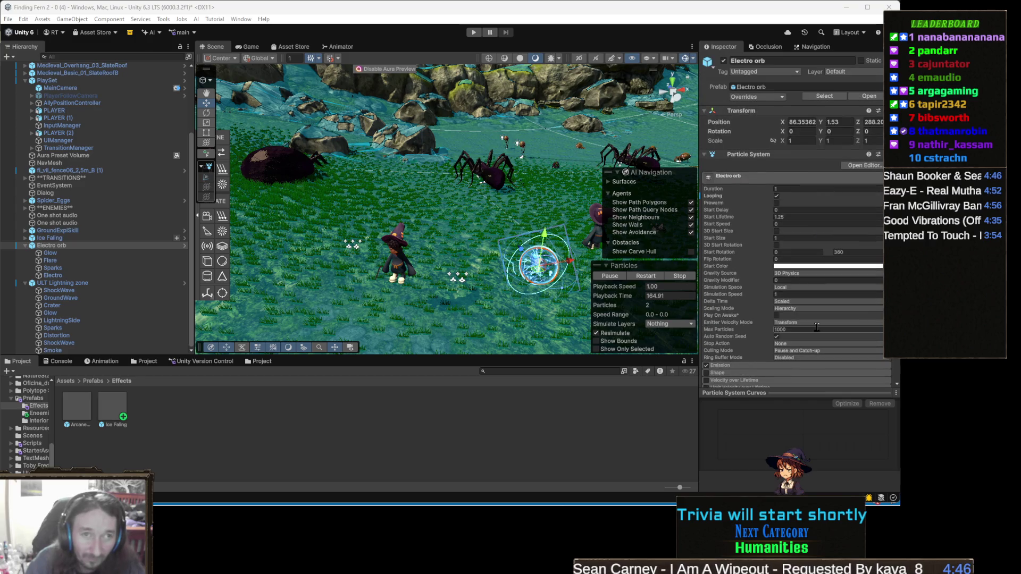
scroll(817, 327, "down", 10)
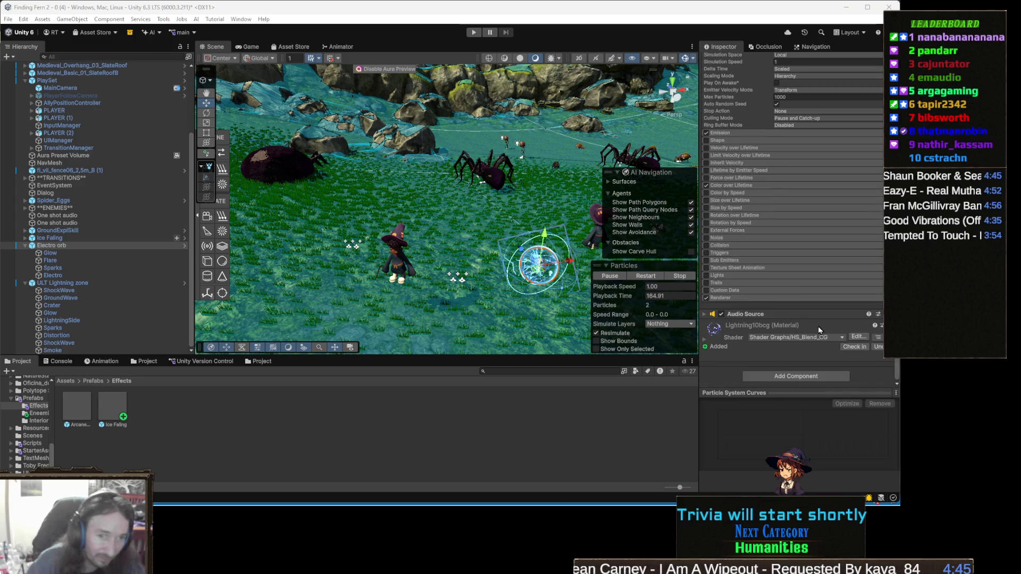
left_click(805, 367)
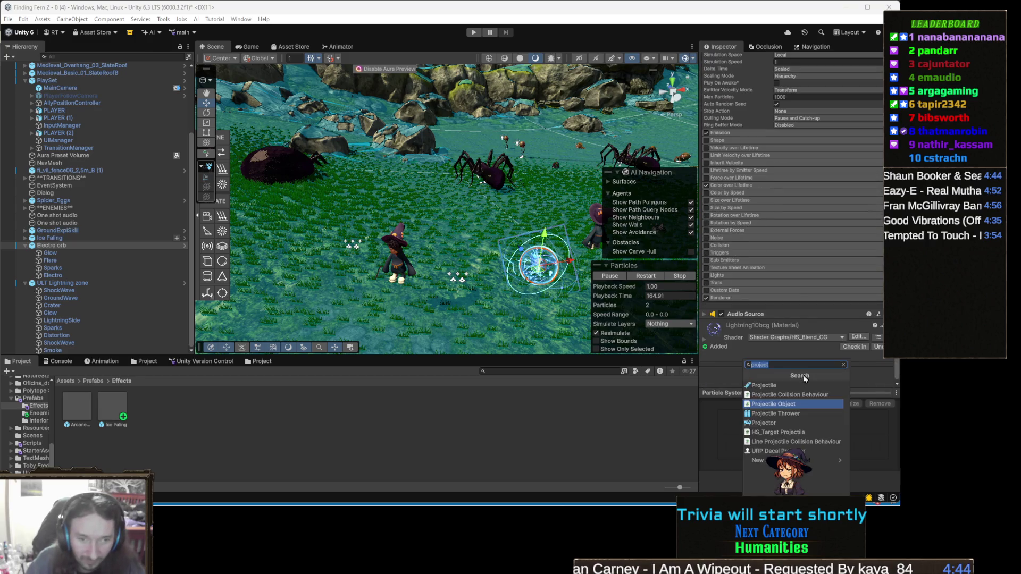
left_click(805, 408)
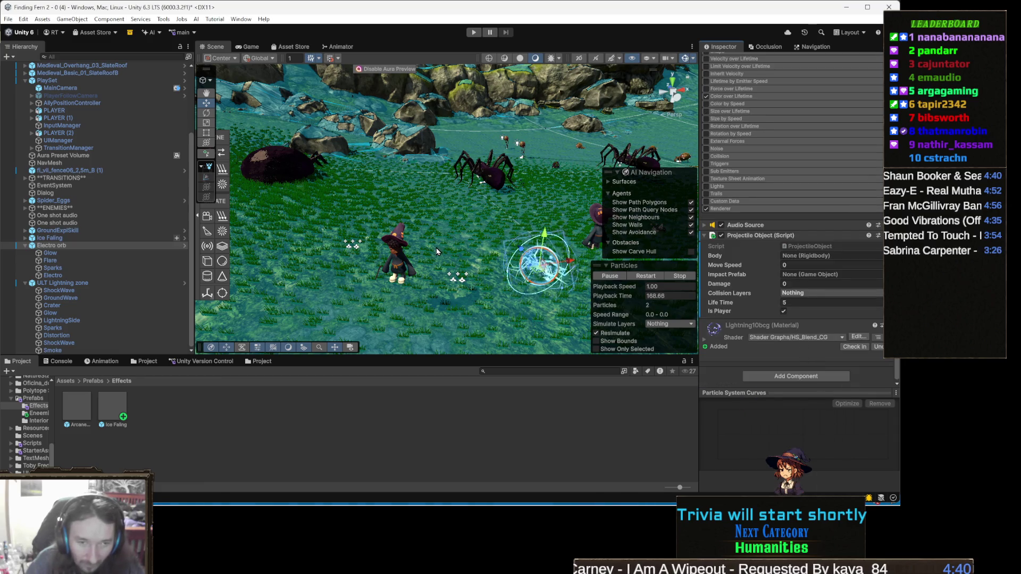
Step: Add a Sphere Collider to the Electro orb
left_click_drag(510, 255, 468, 266)
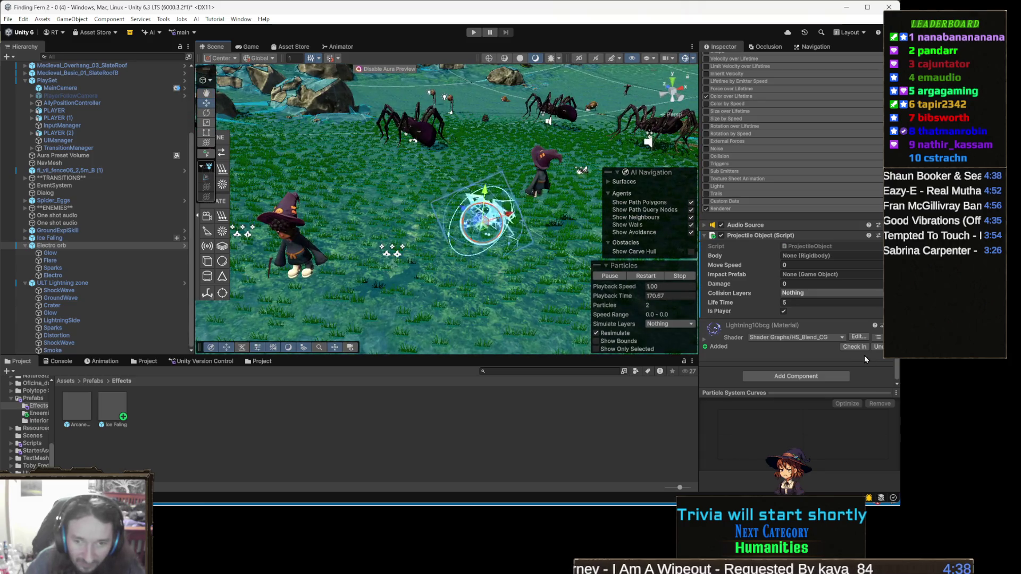
left_click(841, 379)
type("sph")
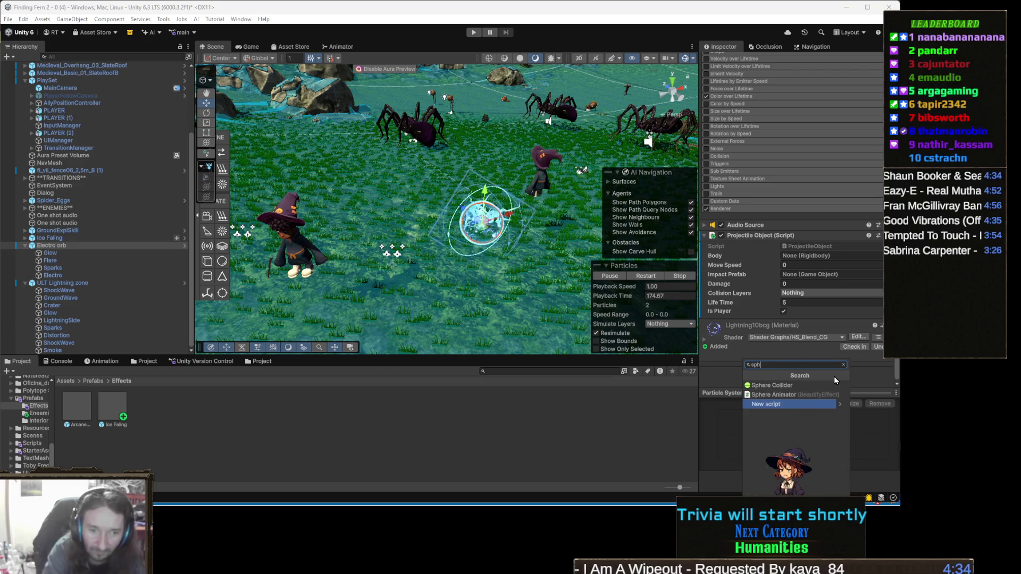
type("ere")
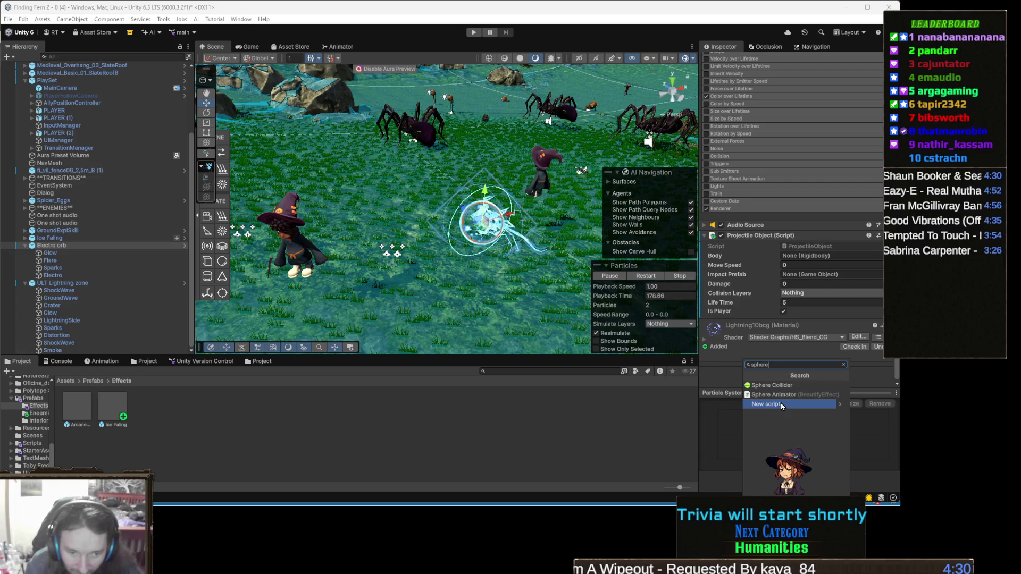
left_click(792, 387)
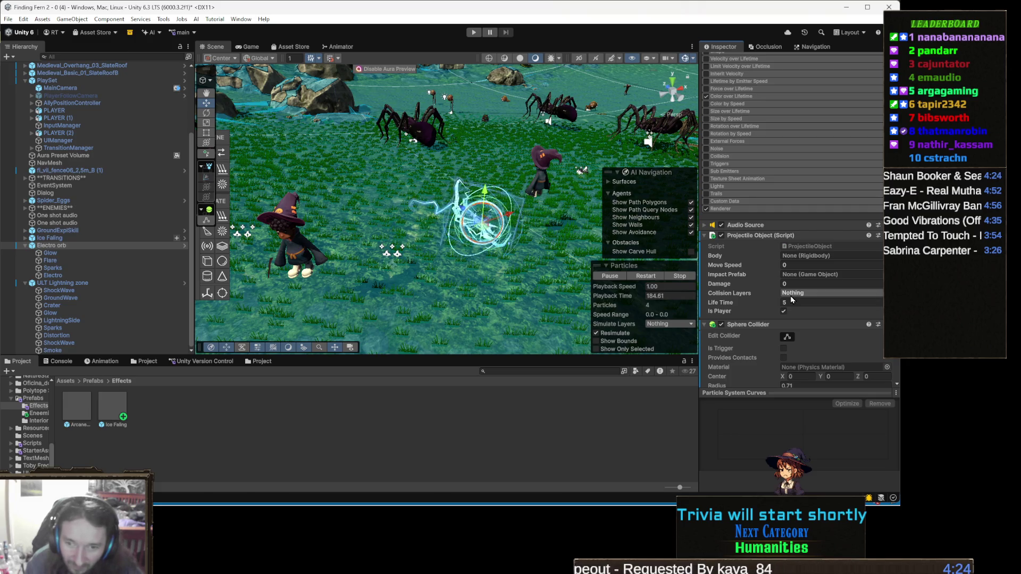
Step: Shrink the Sphere Collider radius from 0.71 to 0.3
scroll(792, 299, "down", 3)
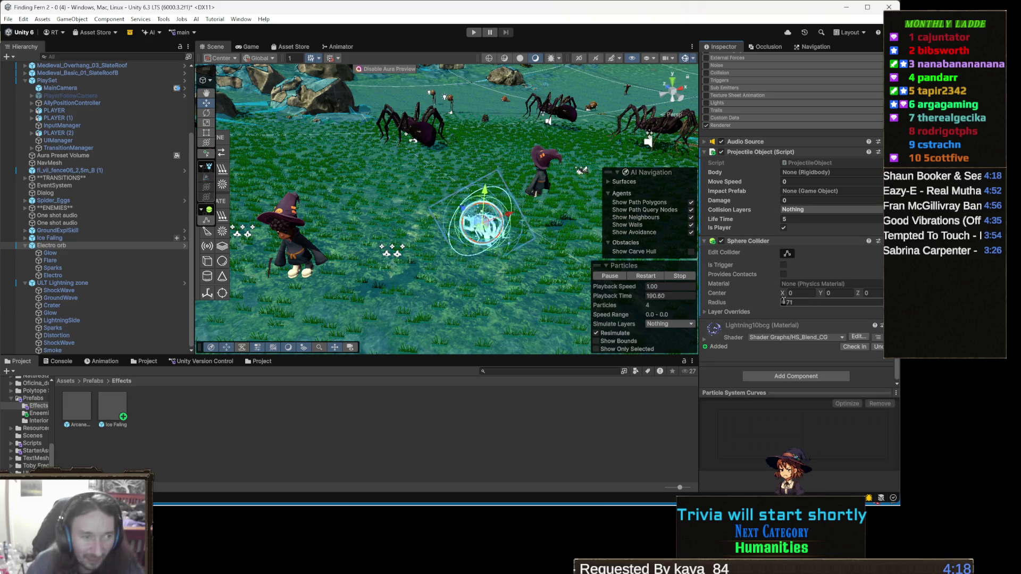
left_click_drag(452, 239, 442, 229)
scroll(491, 236, "up", 5)
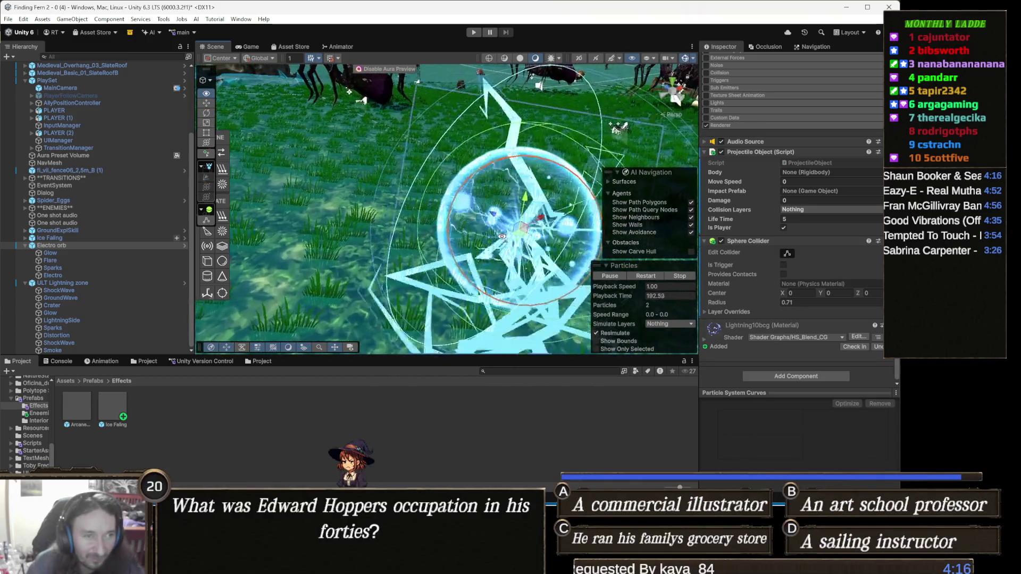
left_click_drag(506, 236, 506, 236)
left_click_drag(506, 236, 518, 234)
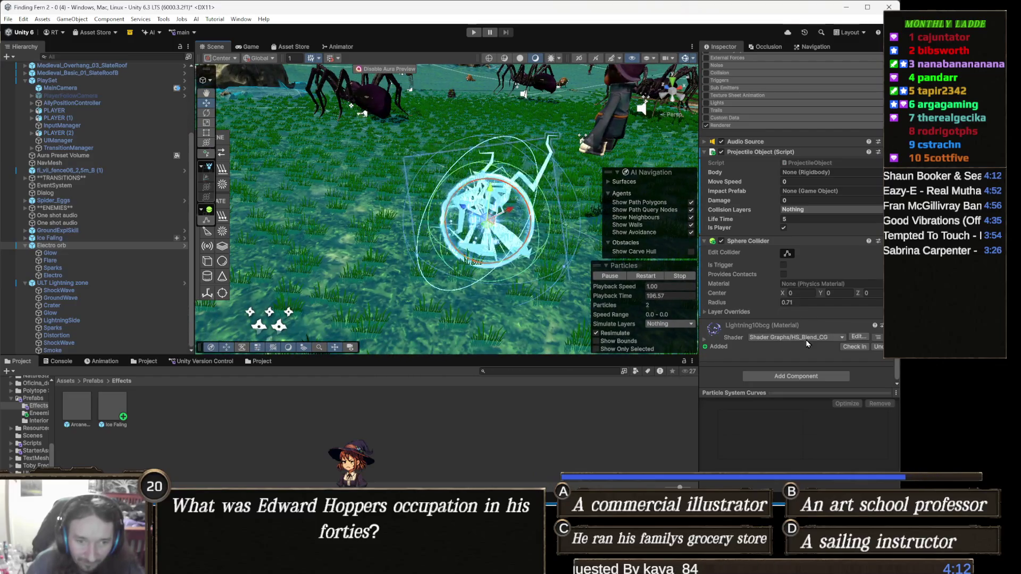
left_click(809, 303)
type("0.3")
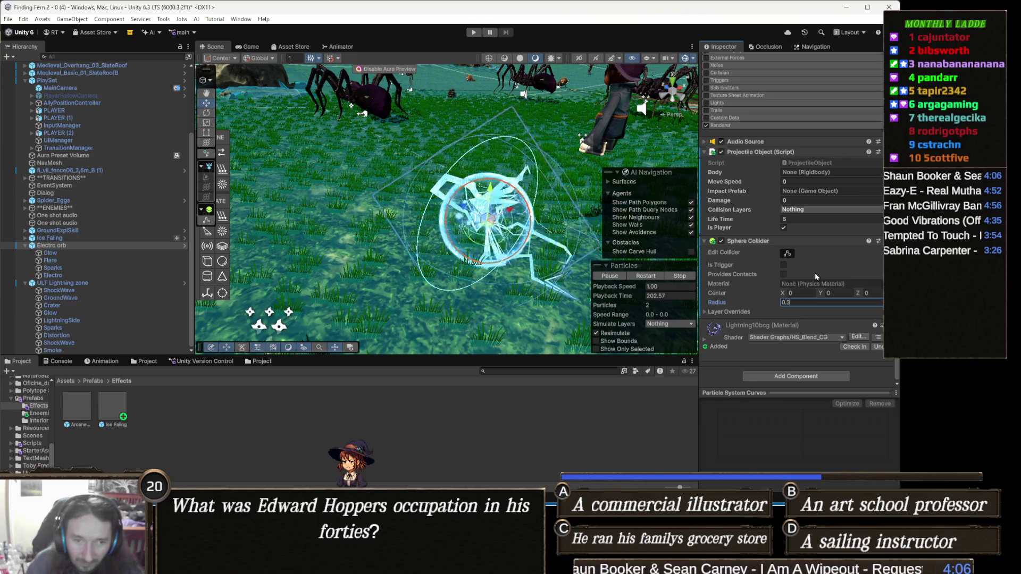
left_click(763, 241)
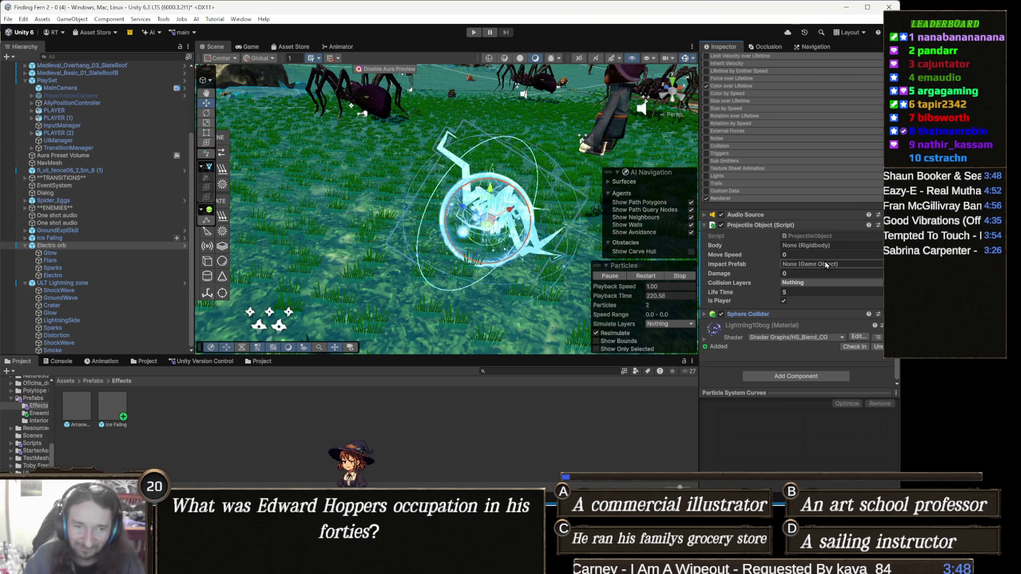
Step: Set the projectile's move speed, add a Rigidbody, and assign it to the Projectile Object Body field
left_click(804, 255)
type("4")
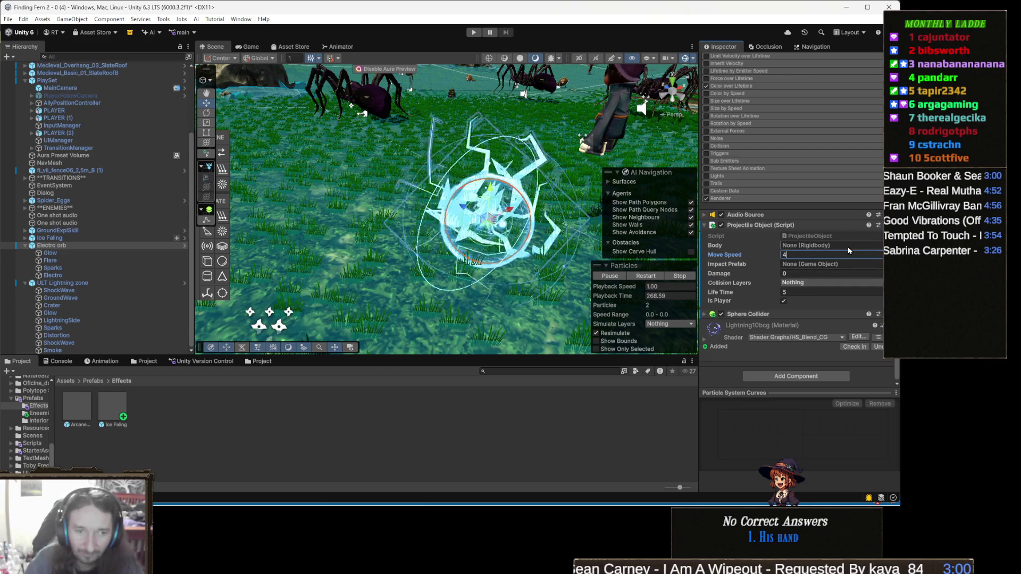
left_click(798, 376)
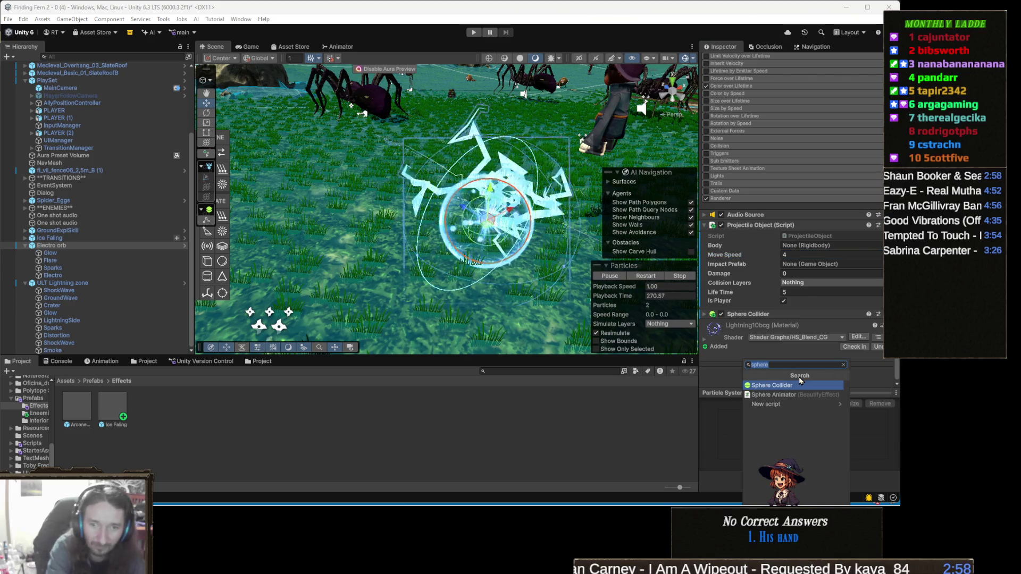
type("rigid")
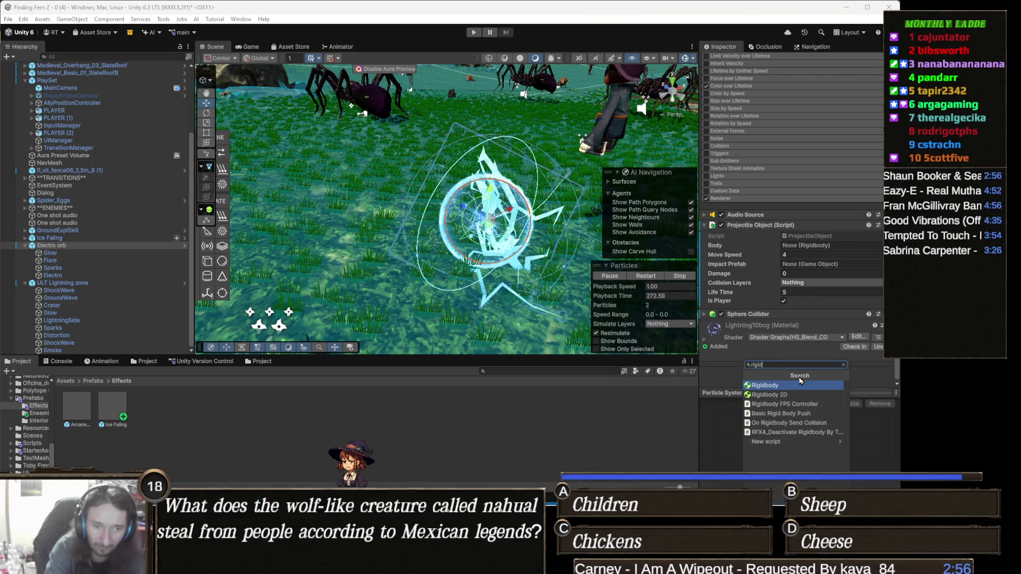
key("Return")
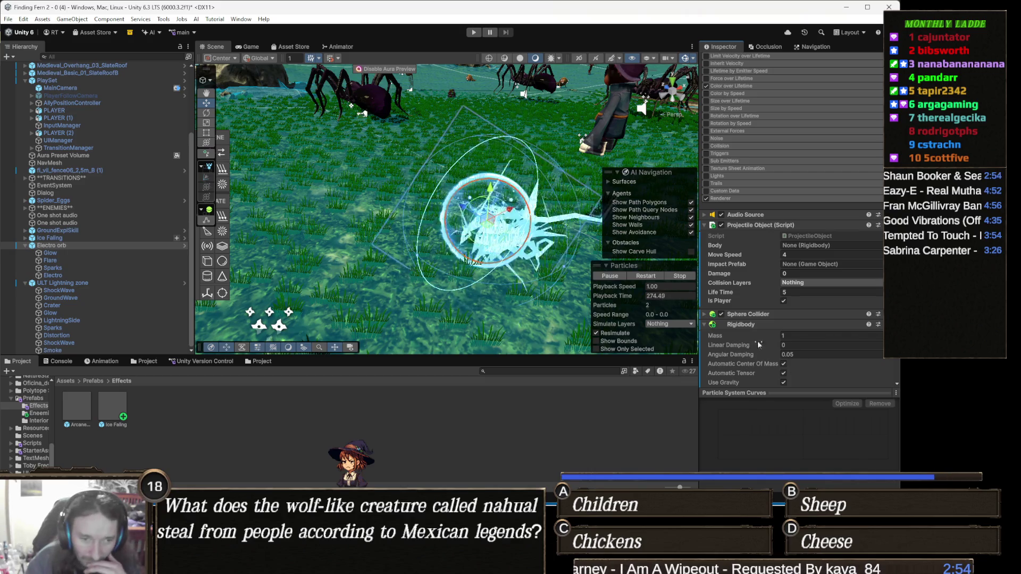
left_click_drag(754, 324, 834, 248)
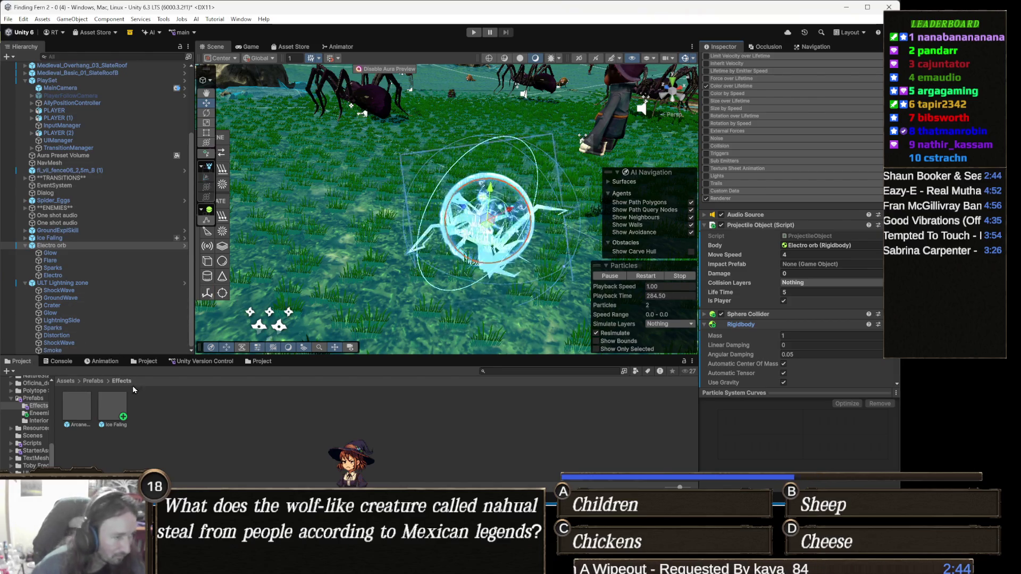
Step: Rename the ULT Lightning zone effect to LightningBallImpact
left_click(175, 417)
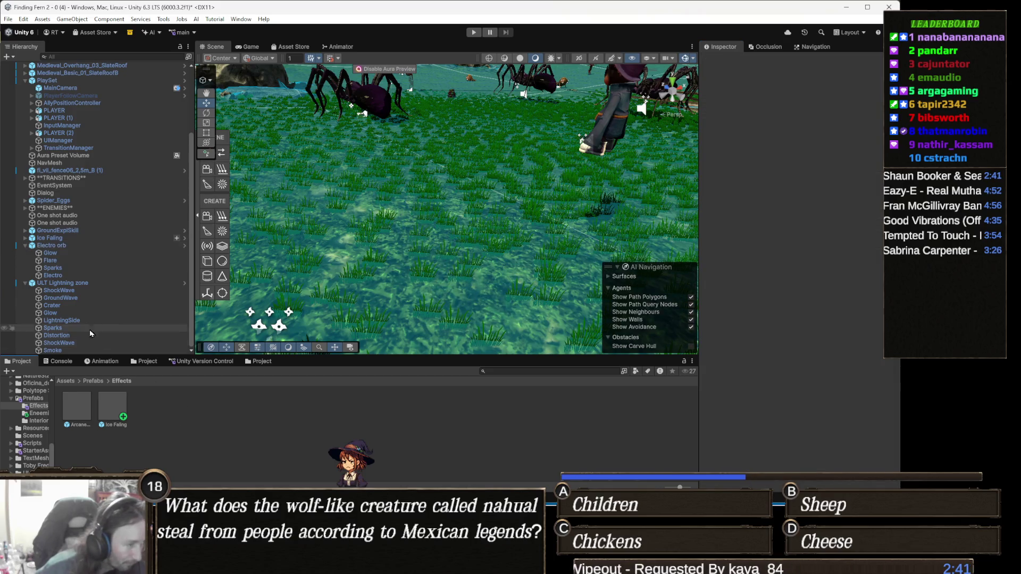
left_click(79, 284)
key("Left")
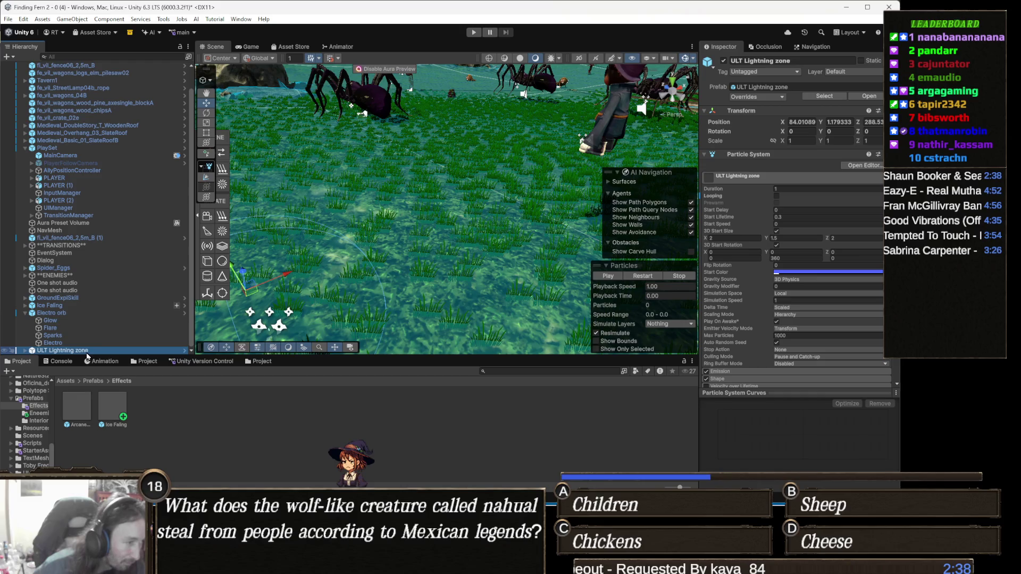
left_click(87, 353)
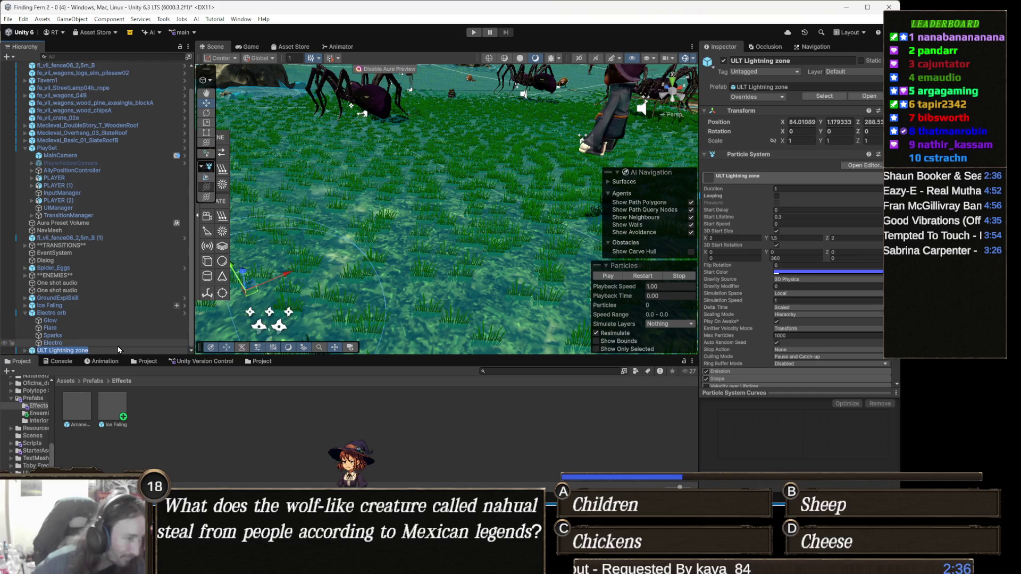
type("Light")
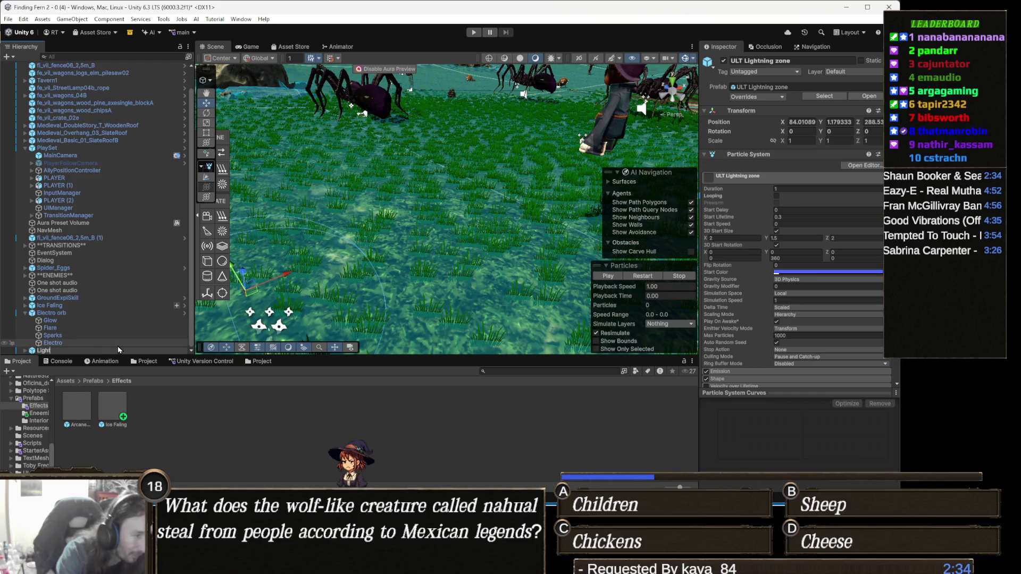
type("ningB")
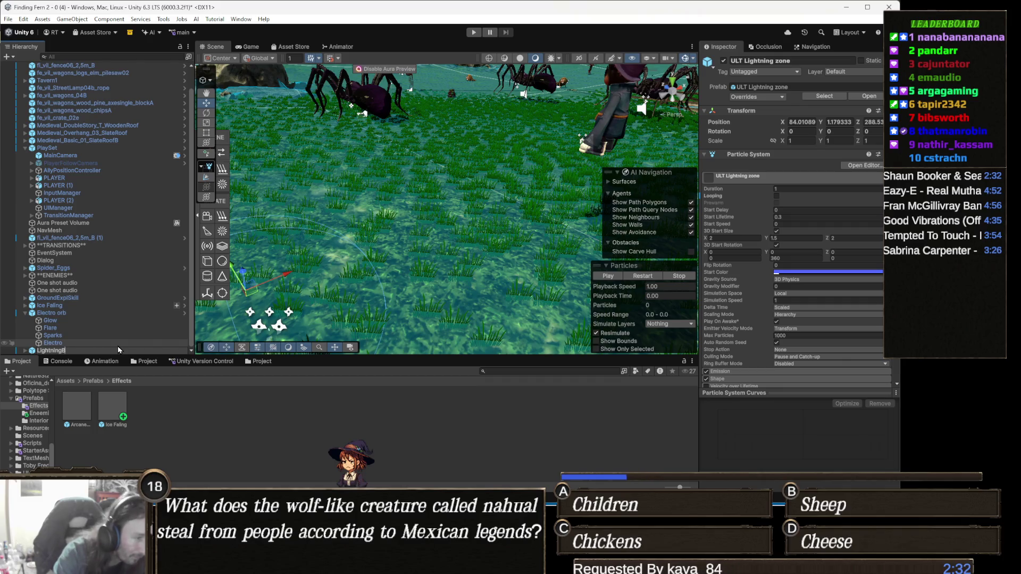
type("allImpact")
key("Return")
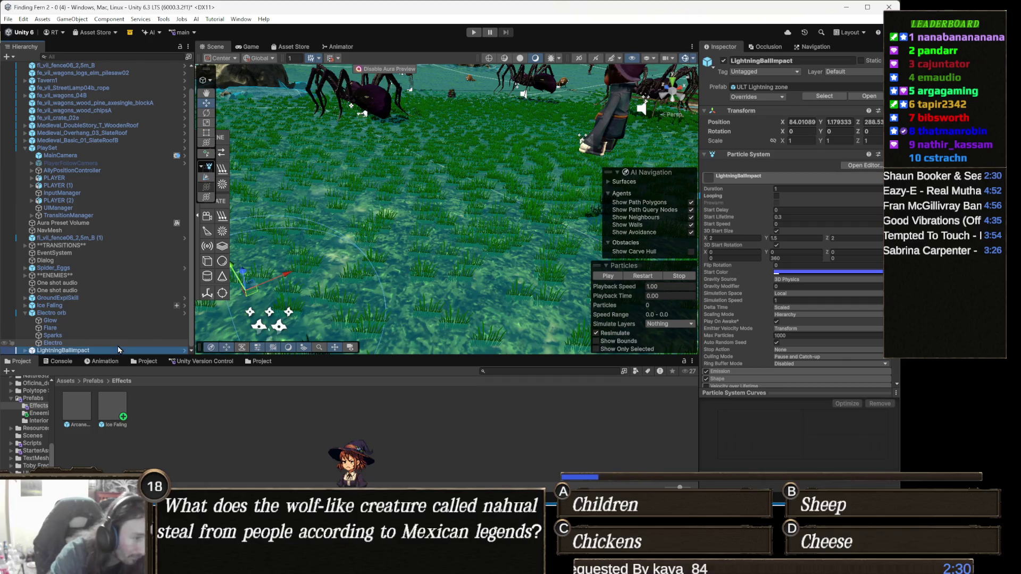
Step: Save LightningBallImpact as an original prefab in the Prefabs/Effects folder
left_click_drag(134, 368, 178, 434)
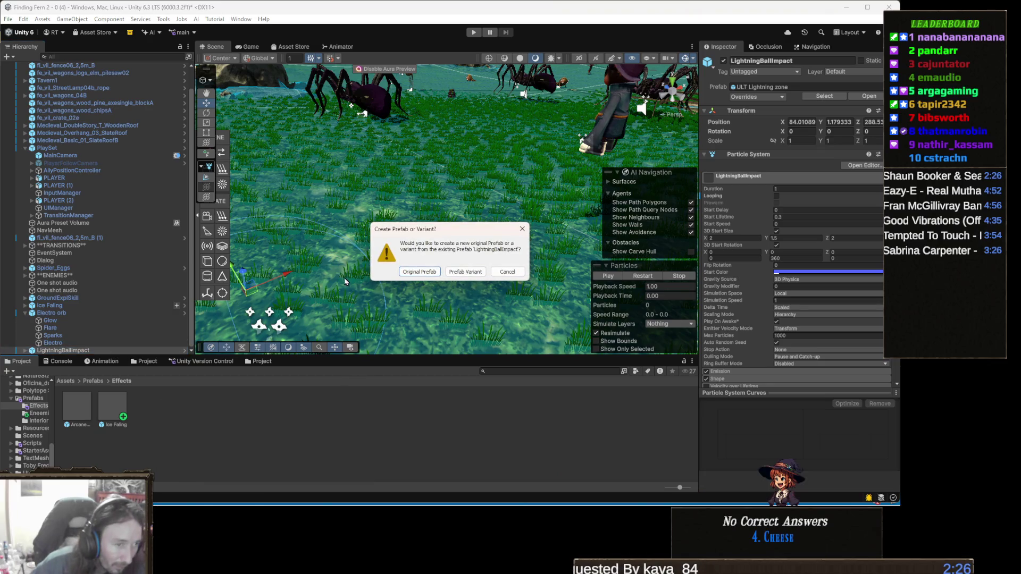
left_click(420, 271)
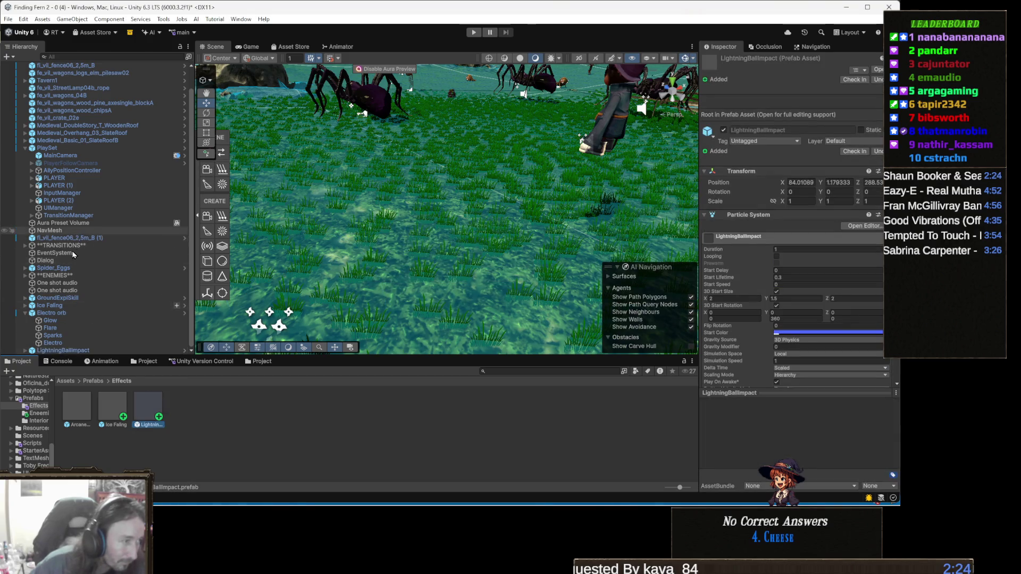
left_click(92, 314)
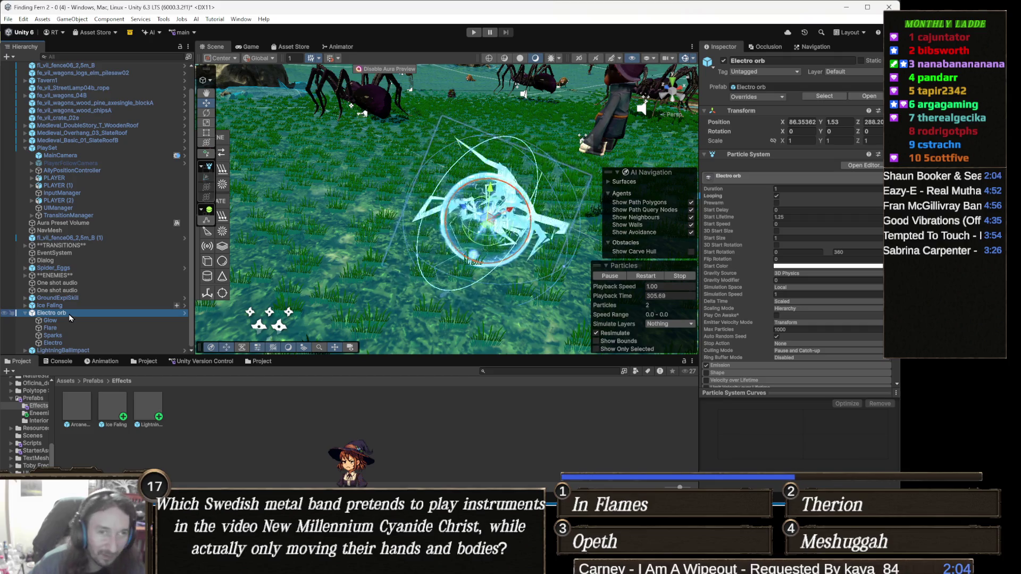
Step: Rename the Electro orb to LightningBall in the Inspector
left_click(777, 64)
type("Light")
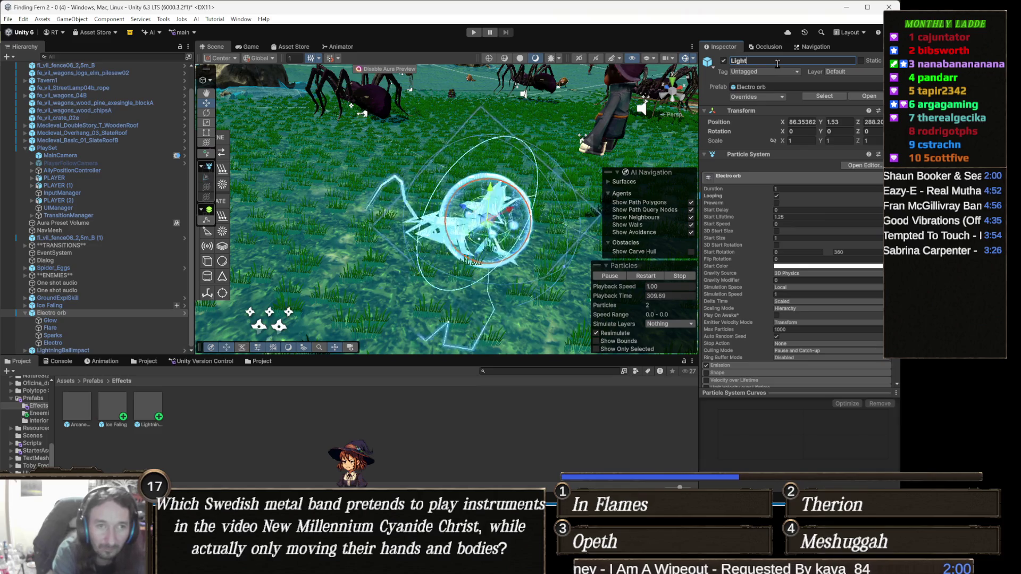
type("ningBall")
key("Return")
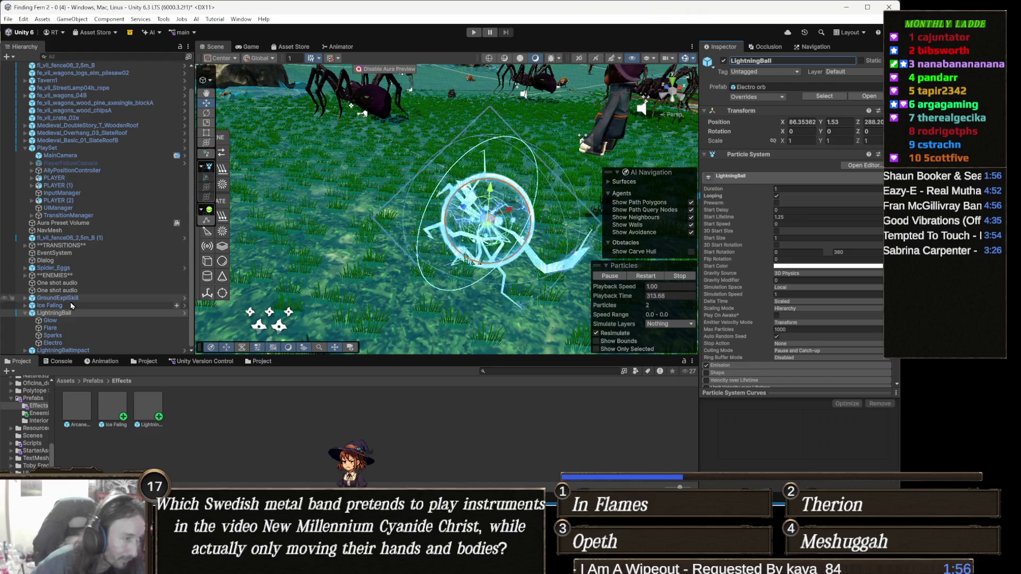
Step: Save LightningBall as a new original prefab in the Prefabs/Effects folder
left_click_drag(57, 318, 253, 407)
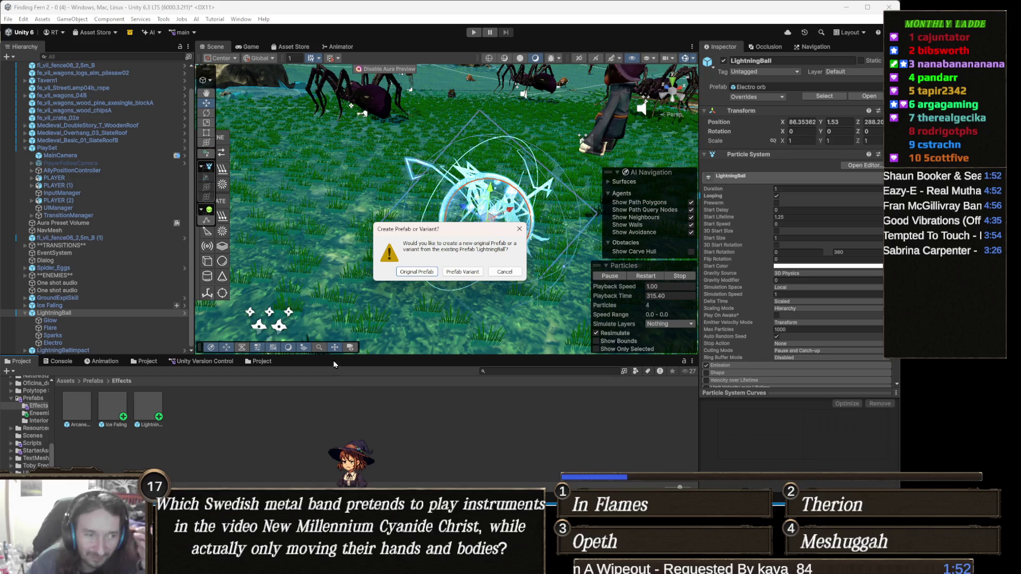
left_click(415, 271)
scroll(759, 331, "down", 10)
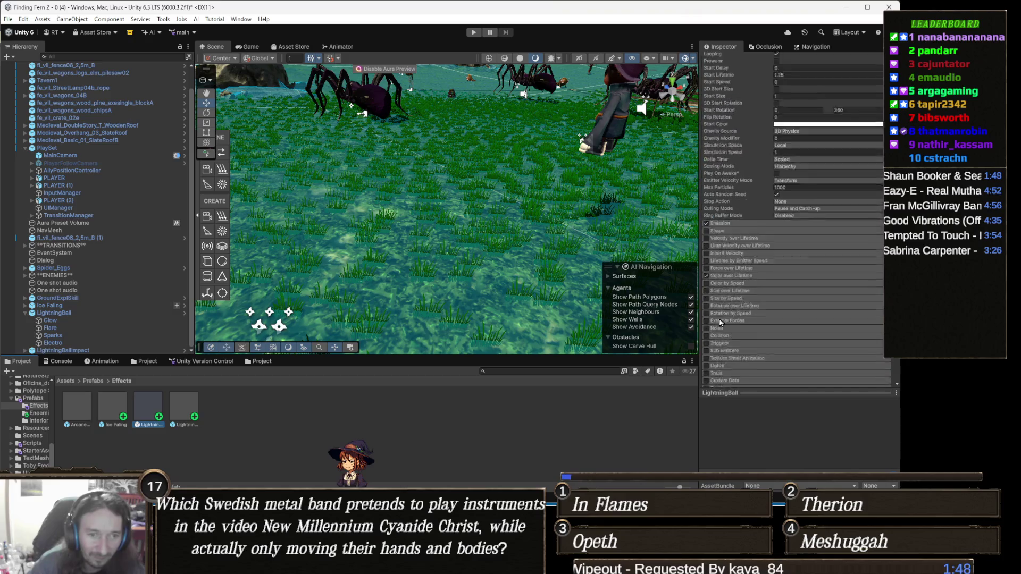
scroll(759, 331, "down", 5)
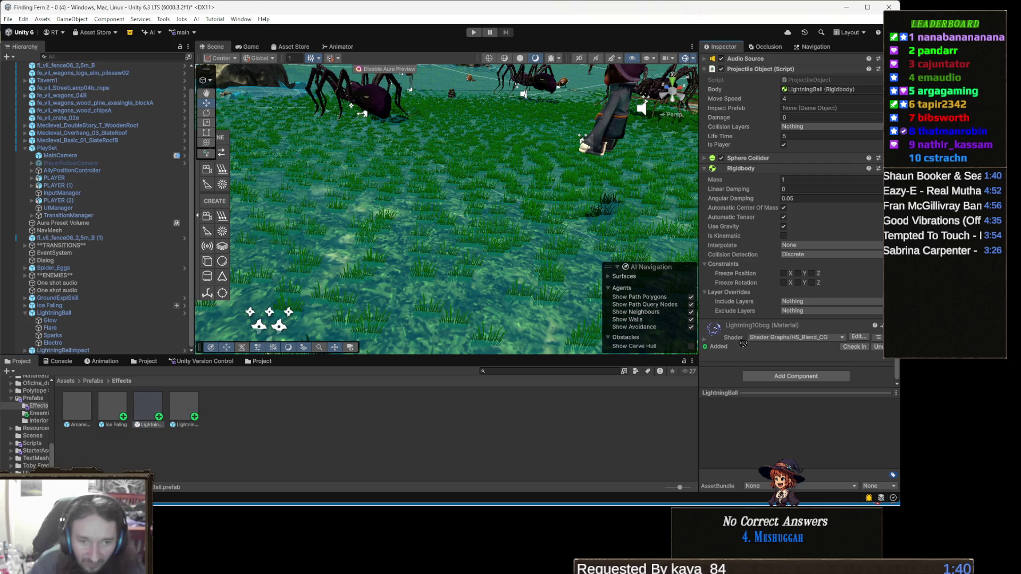
Step: Assign LightningBallImpact as the LightningBall projectile's impact prefab
left_click(693, 308)
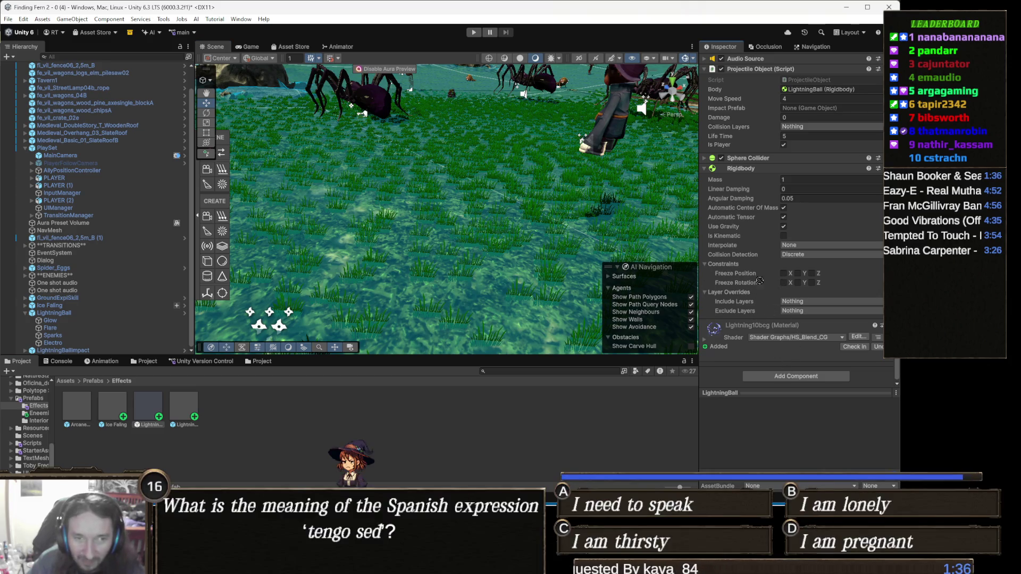
left_click_drag(793, 118, 811, 109)
left_click(814, 111)
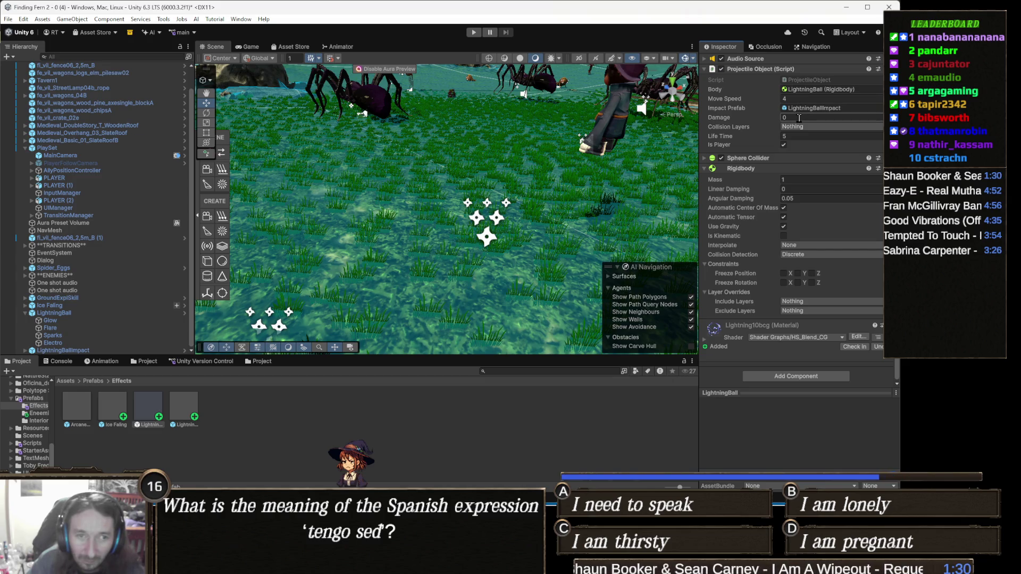
Step: Set the projectile's Damage to 25 and its collision layers to Default and Enemy
type("25")
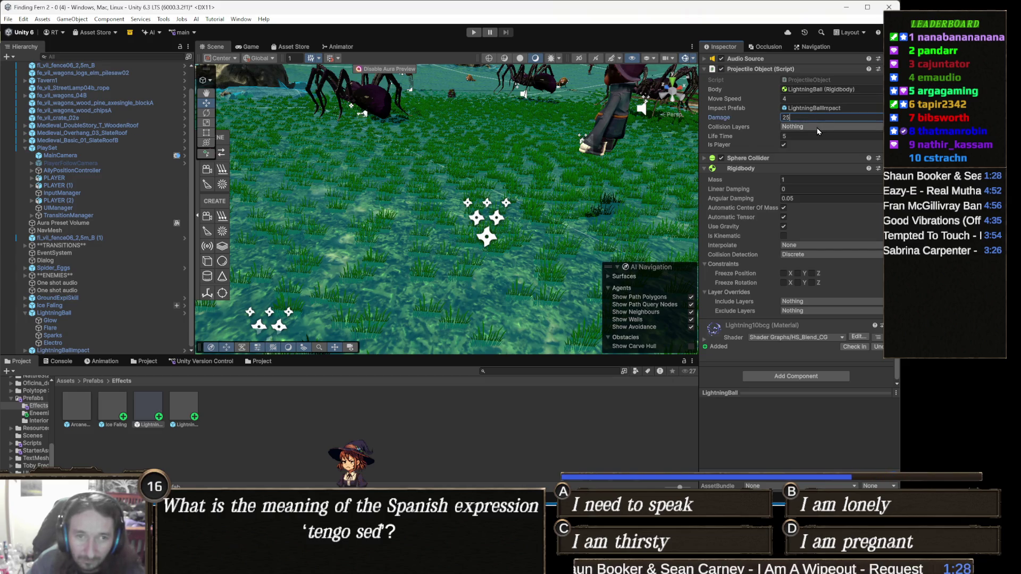
left_click(816, 128)
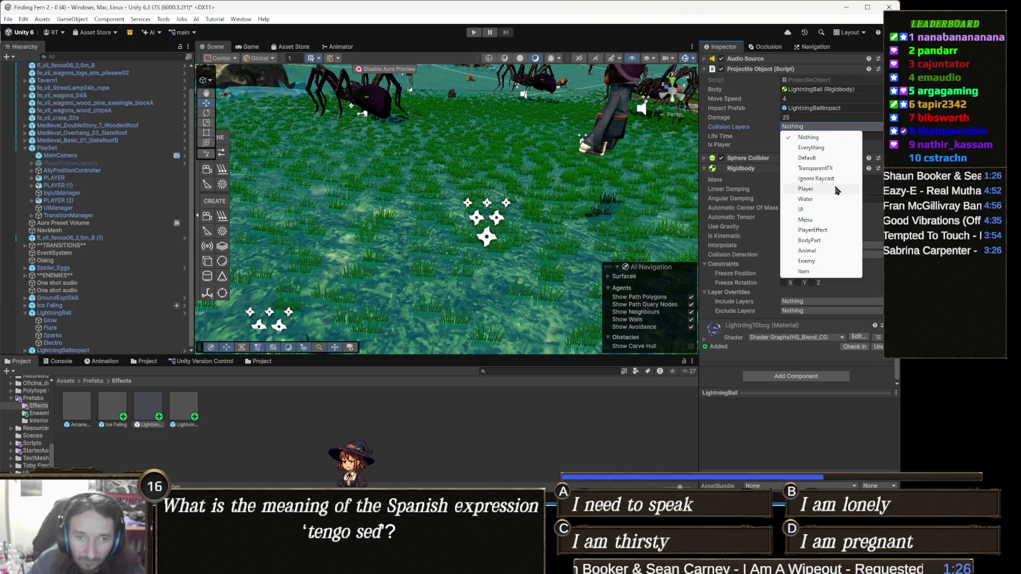
left_click(808, 158)
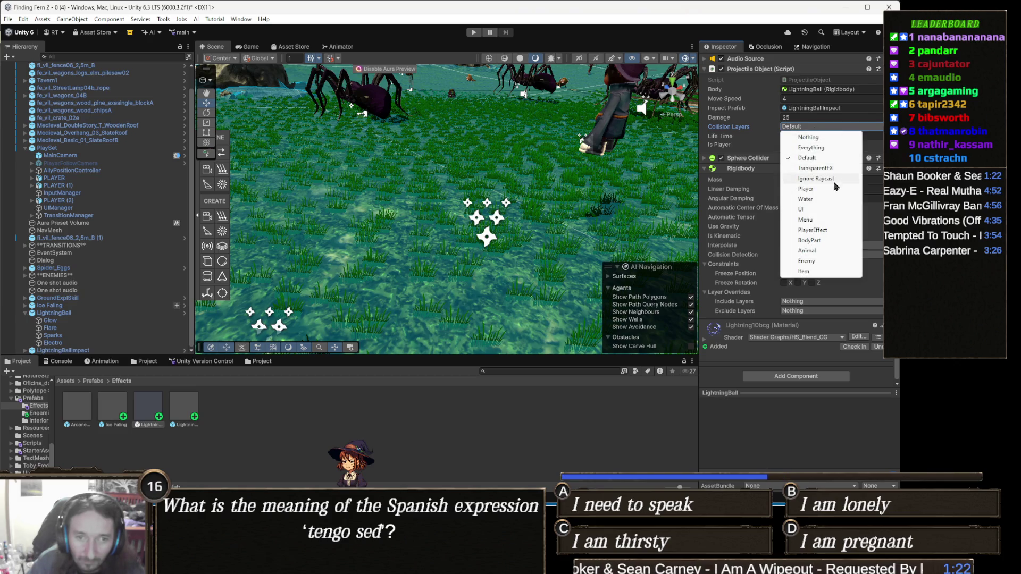
left_click(810, 261)
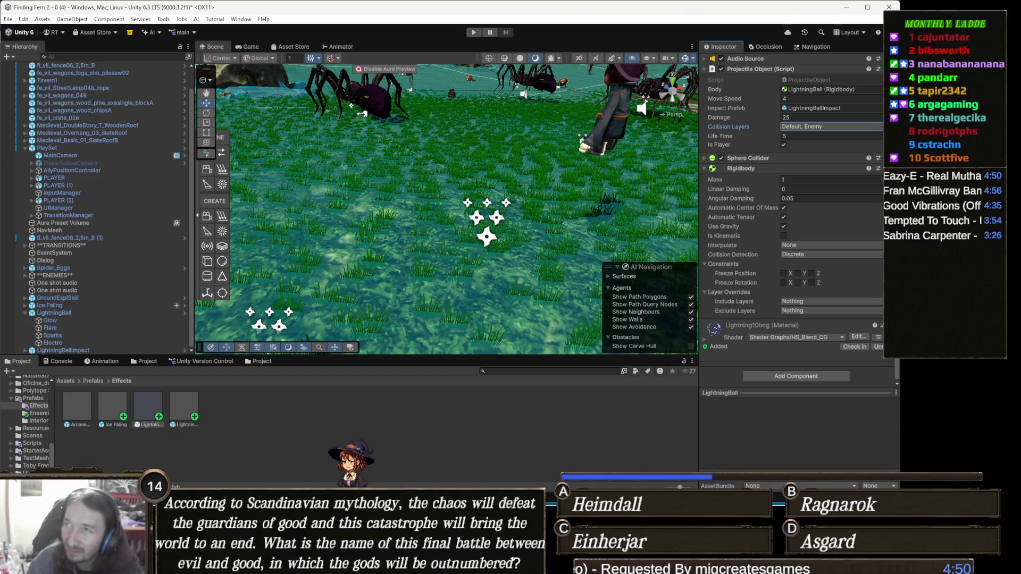
key("alt+Tab")
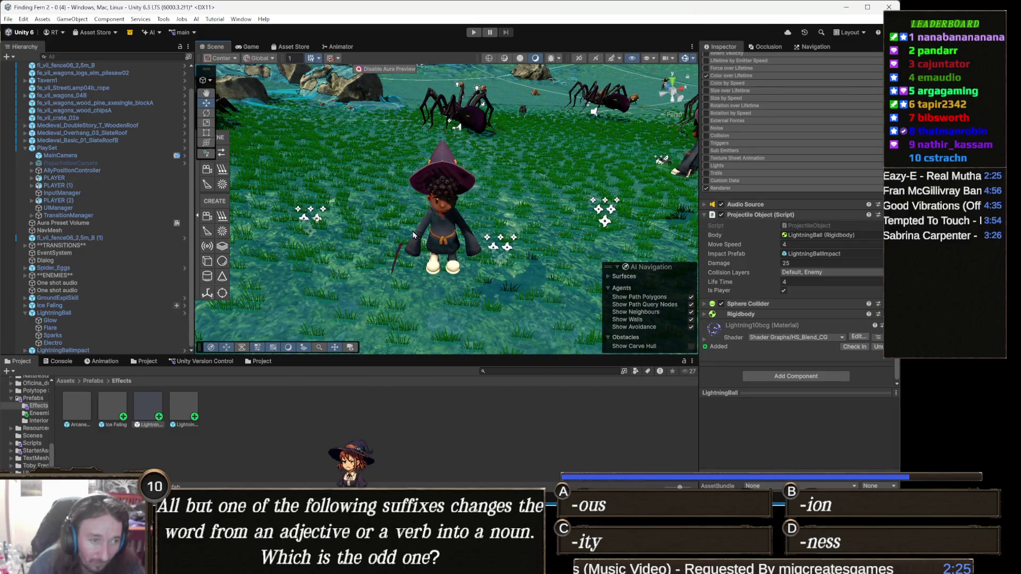
Step: Select the character in the Scene view, then switch to the Chrome browser
left_click(443, 237)
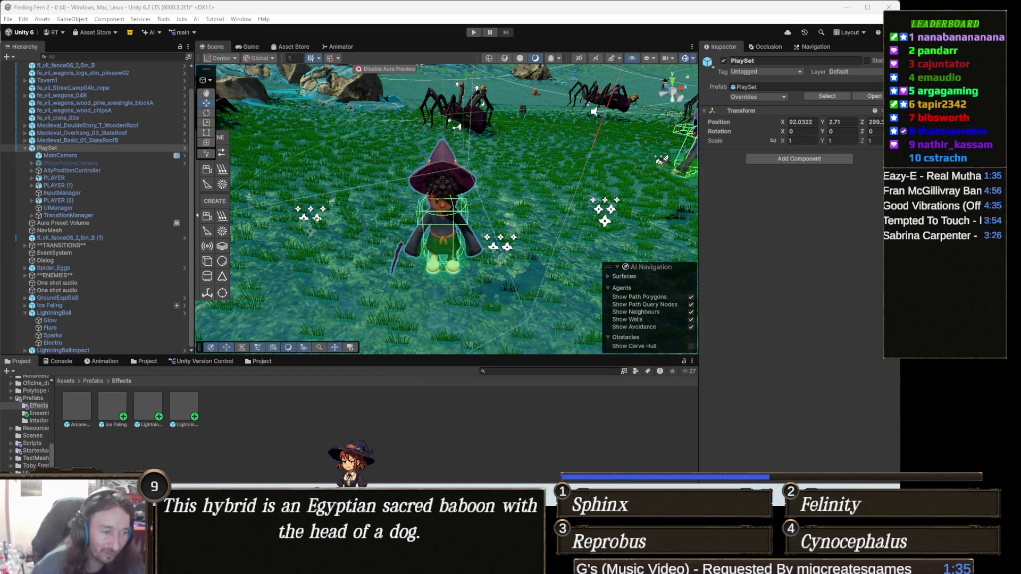
mouse_move(354, 498)
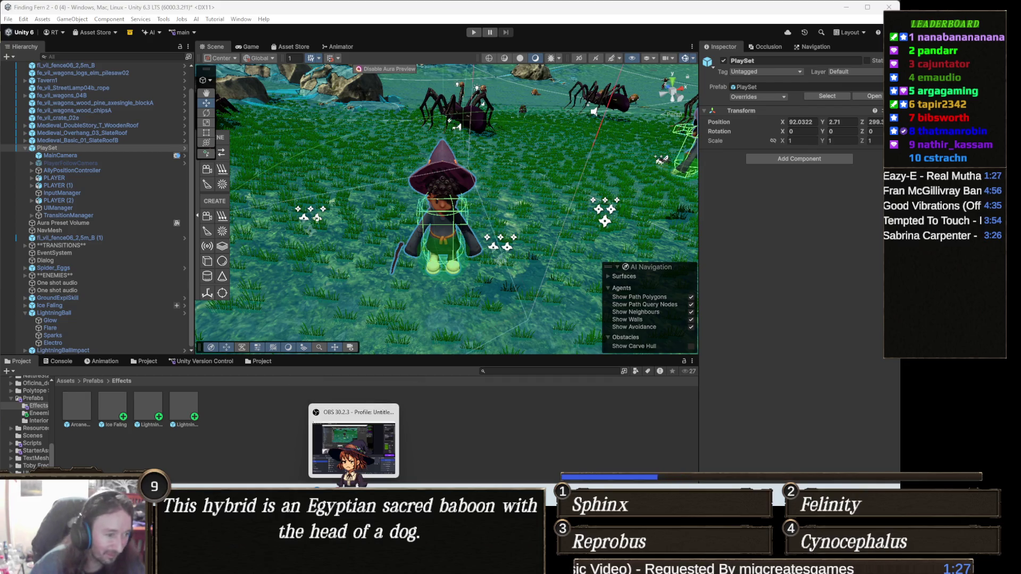
left_click(248, 447)
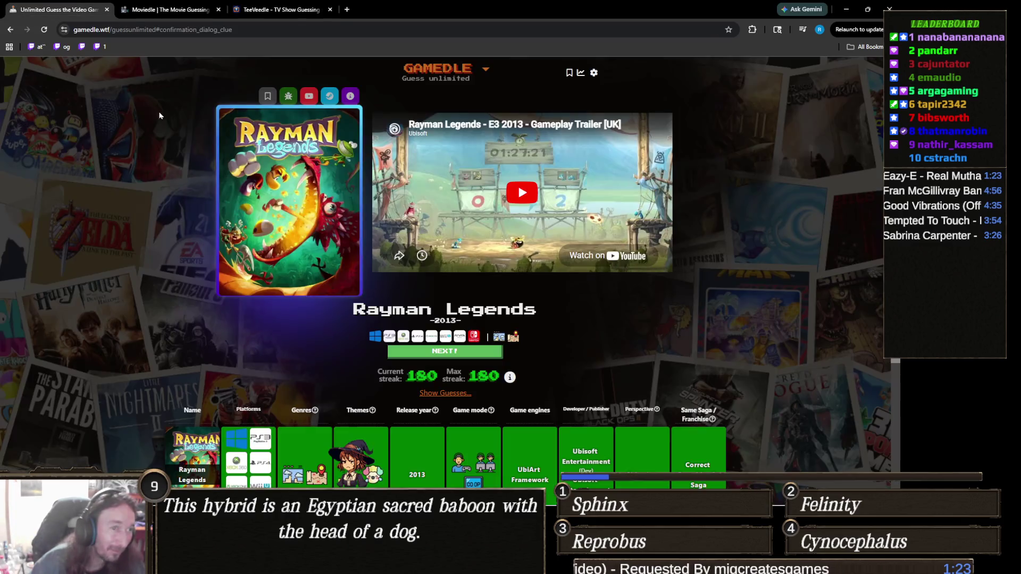
Step: Start a new Gamedle round and guess Dishonored
left_click(56, 9)
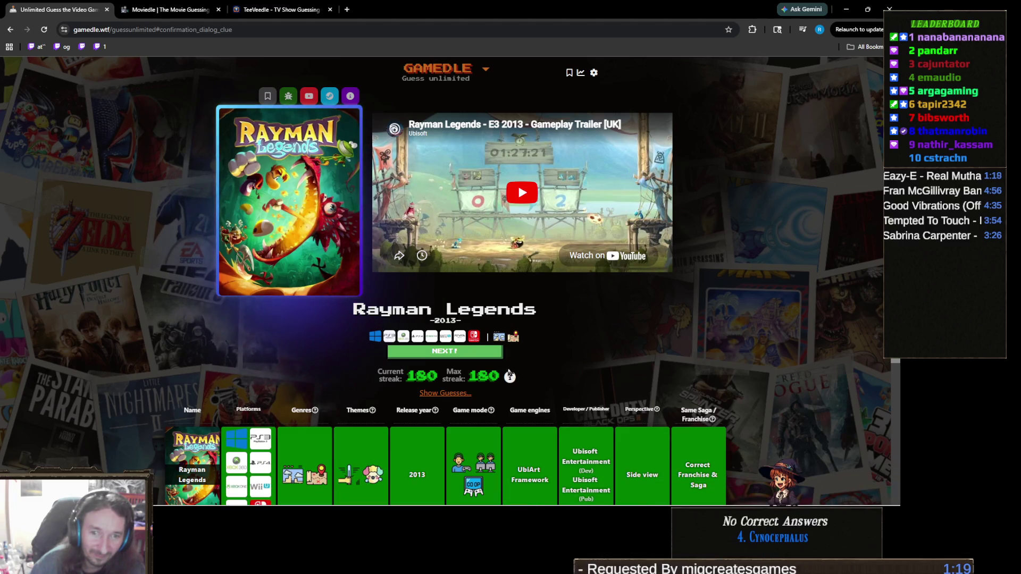
left_click(478, 353)
left_click(475, 188)
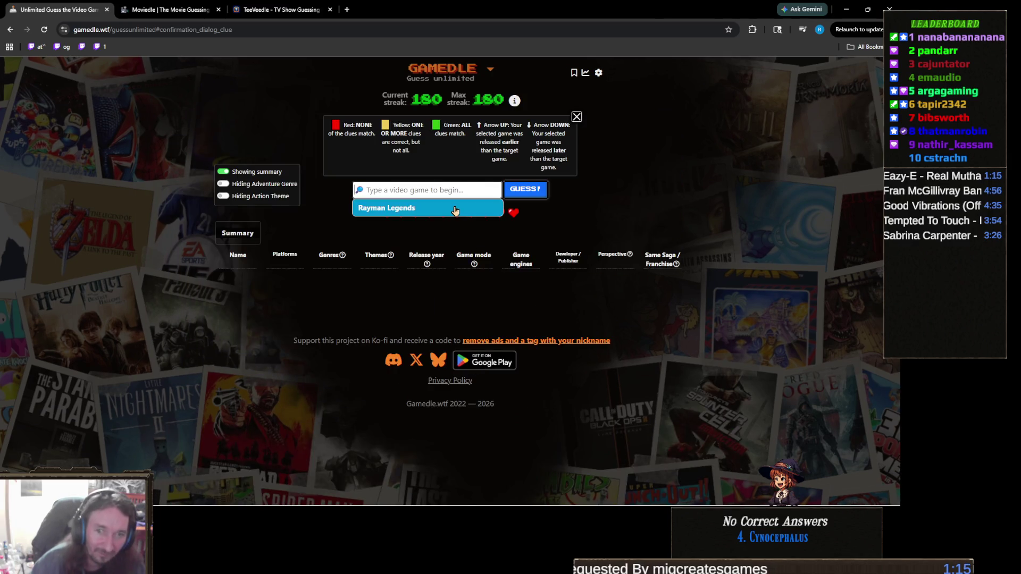
type("Dishg")
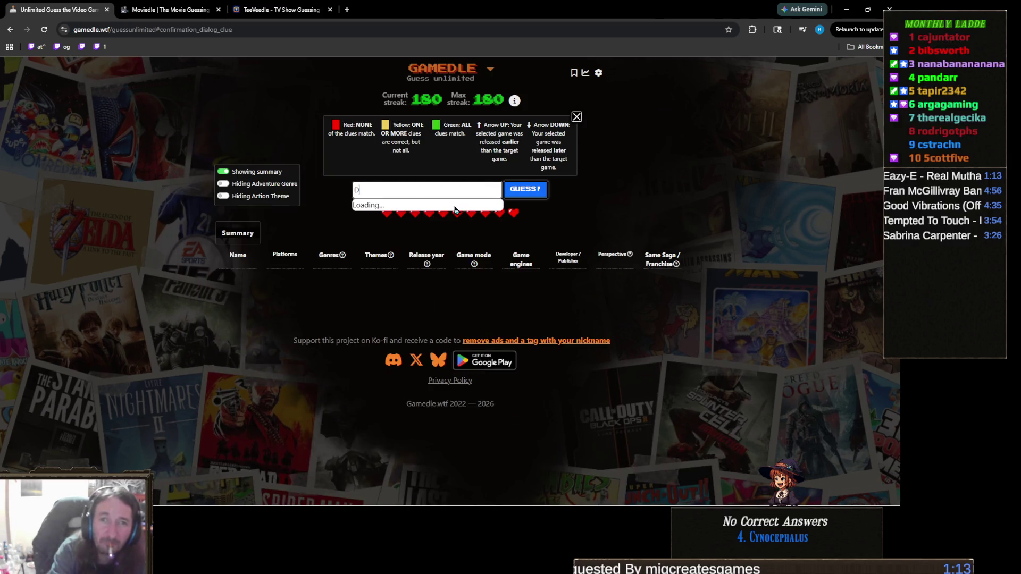
key("BackSpace")
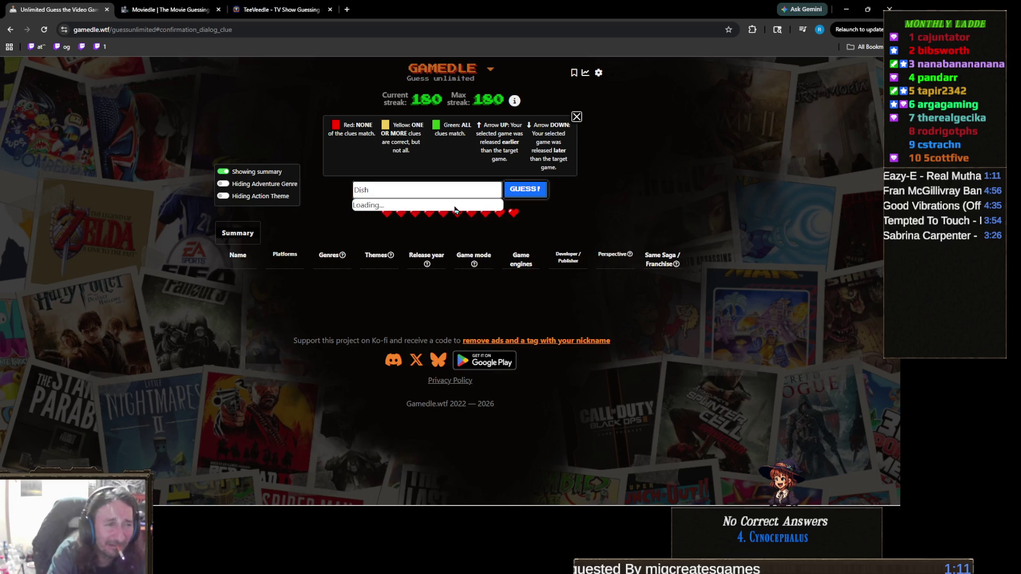
left_click(455, 209)
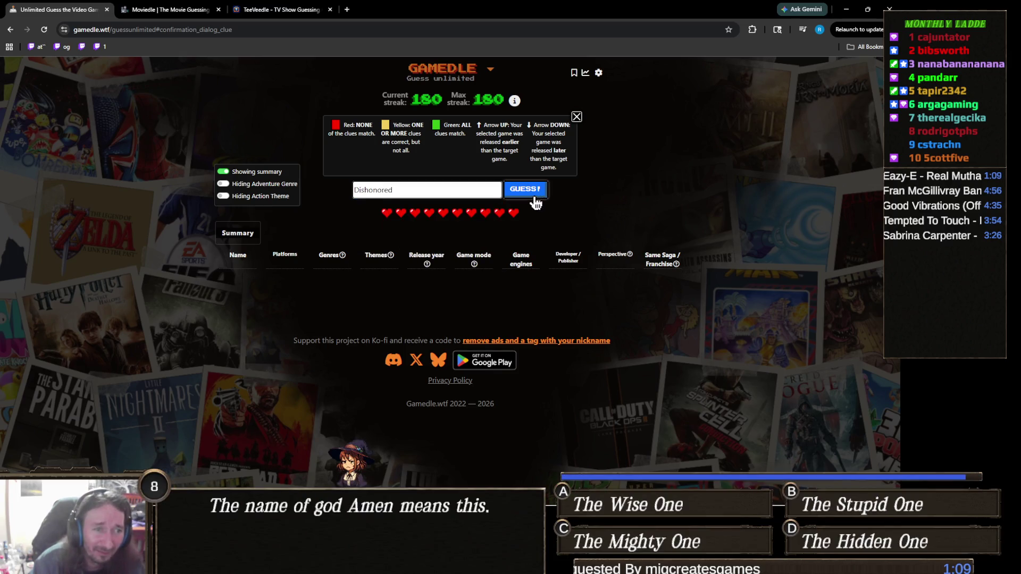
left_click(532, 195)
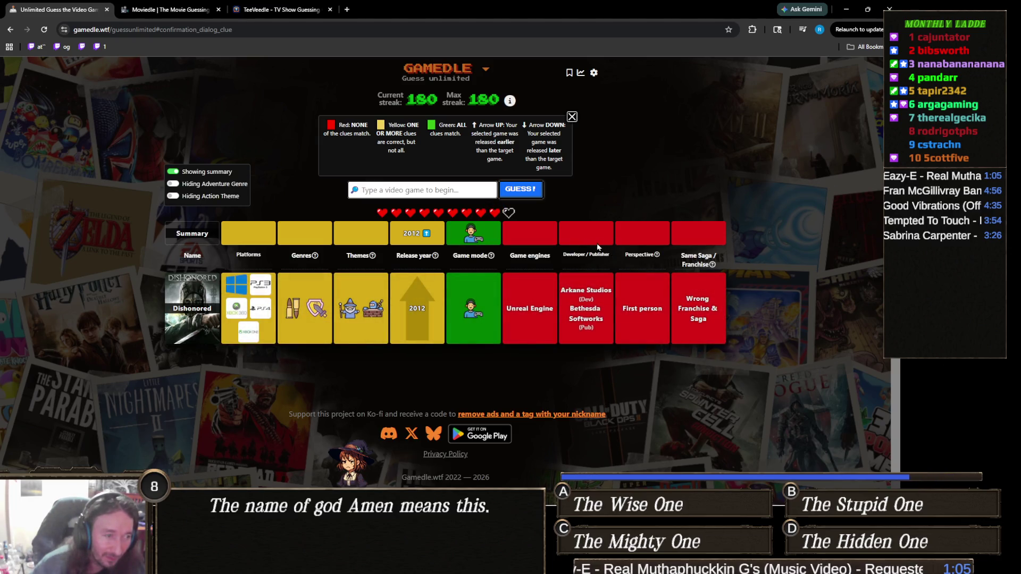
Step: Guess God of War (new), then enter 'nioh' as the next guess
left_click(479, 189)
type("go")
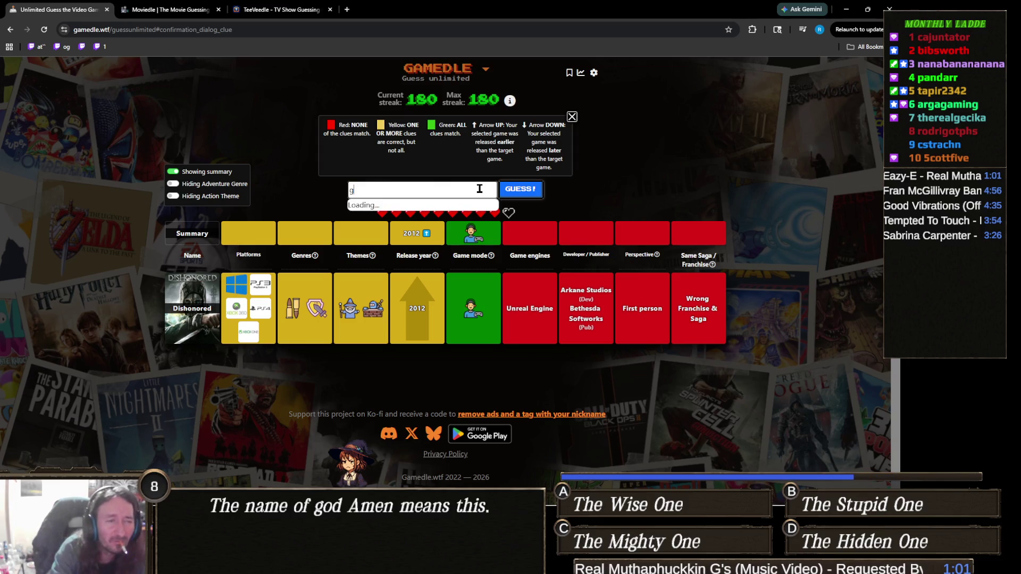
type("d of war")
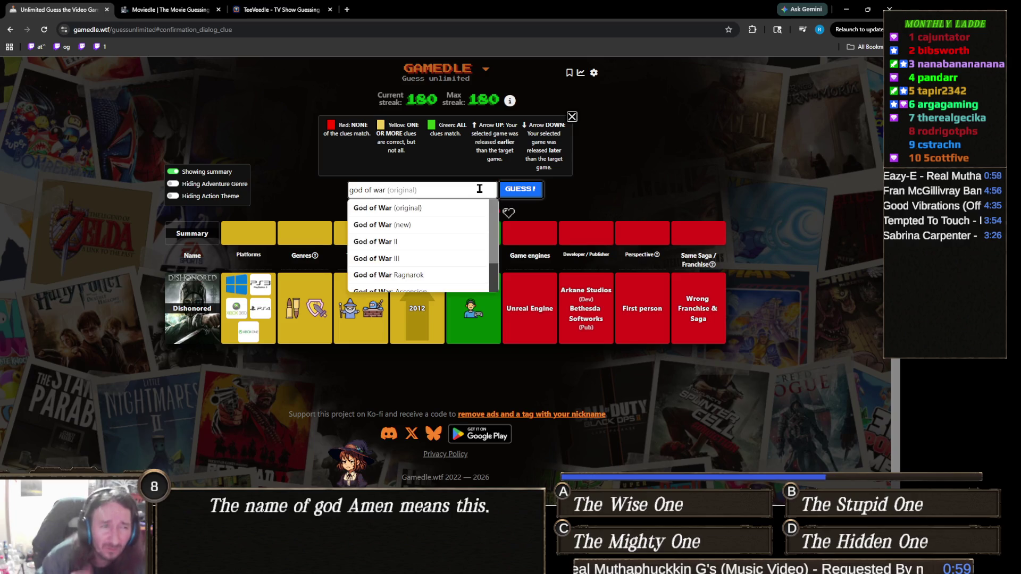
left_click(443, 225)
left_click(520, 190)
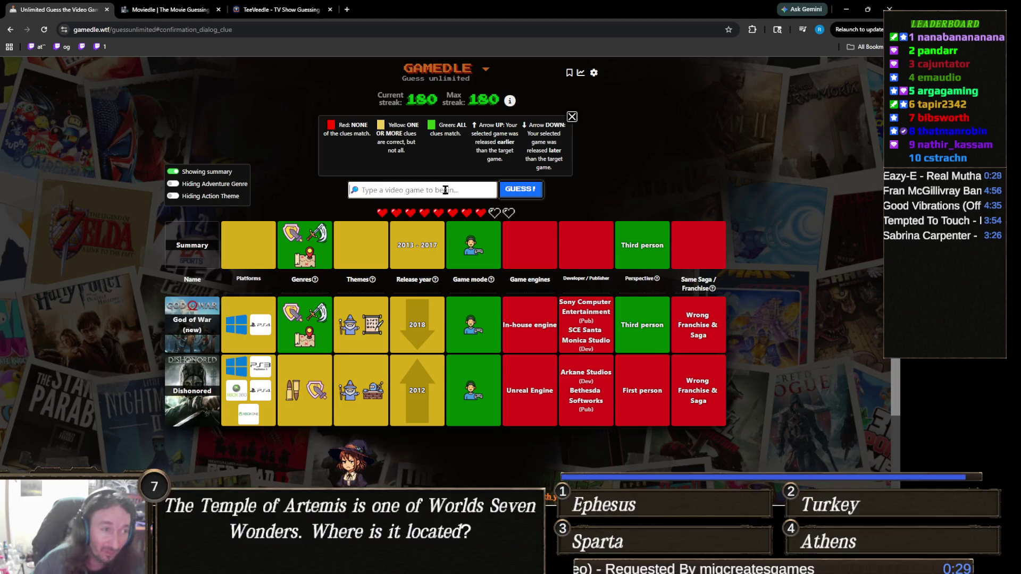
type("nioh")
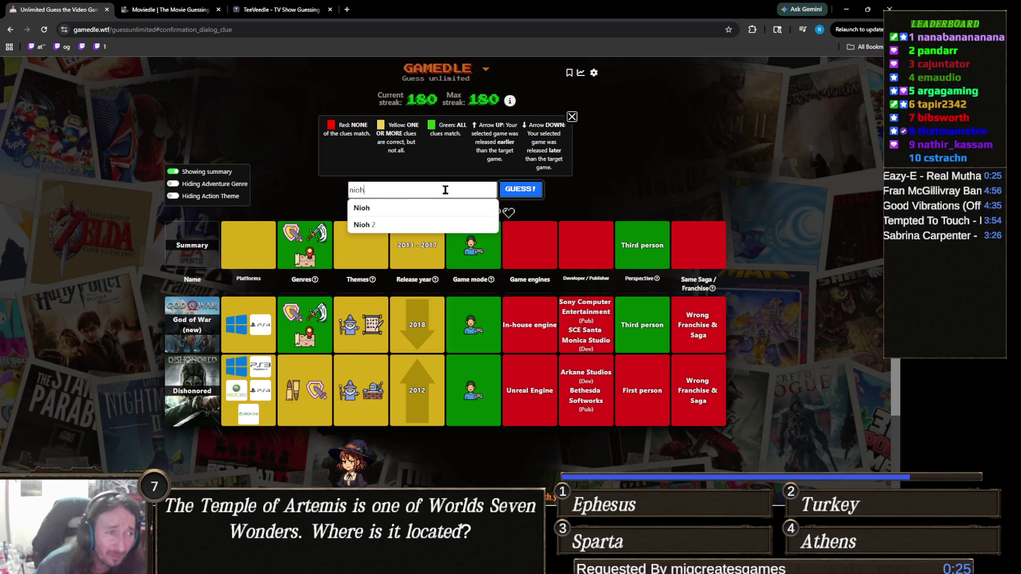
Step: Submit Nioh as the third guess and review its clue row against earlier guesses
key("Return")
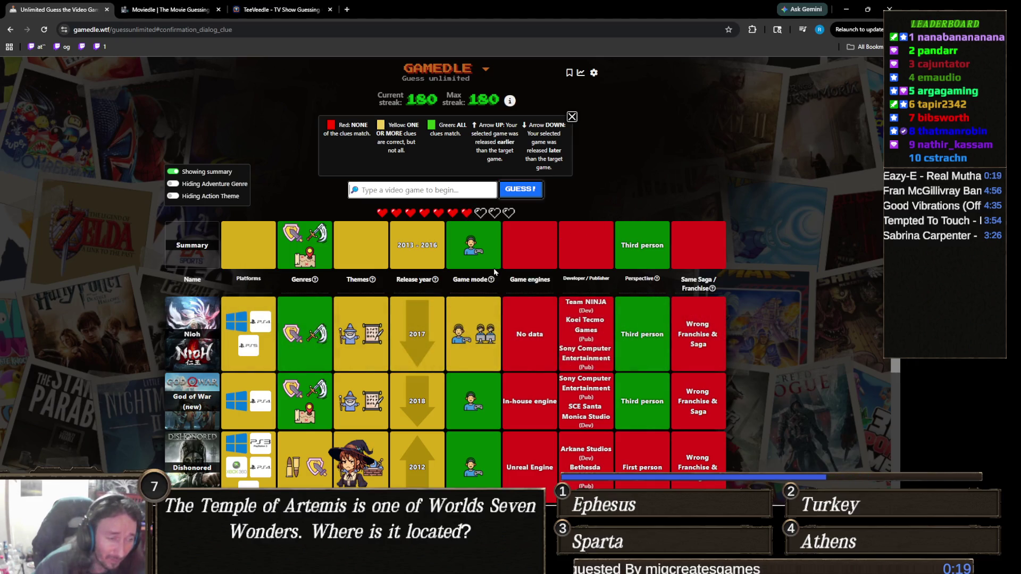
mouse_move(461, 333)
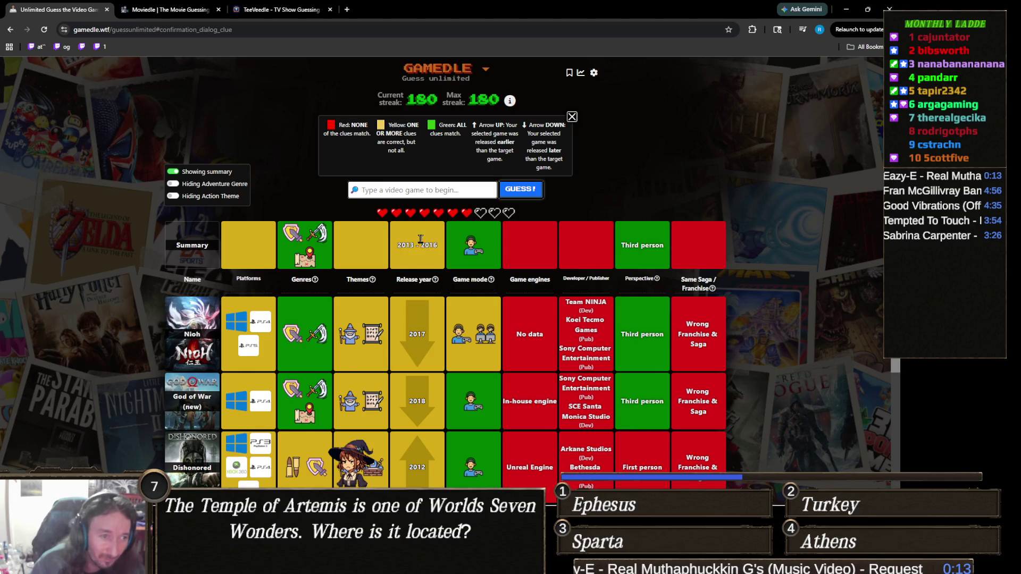
scroll(509, 255, "down", 2)
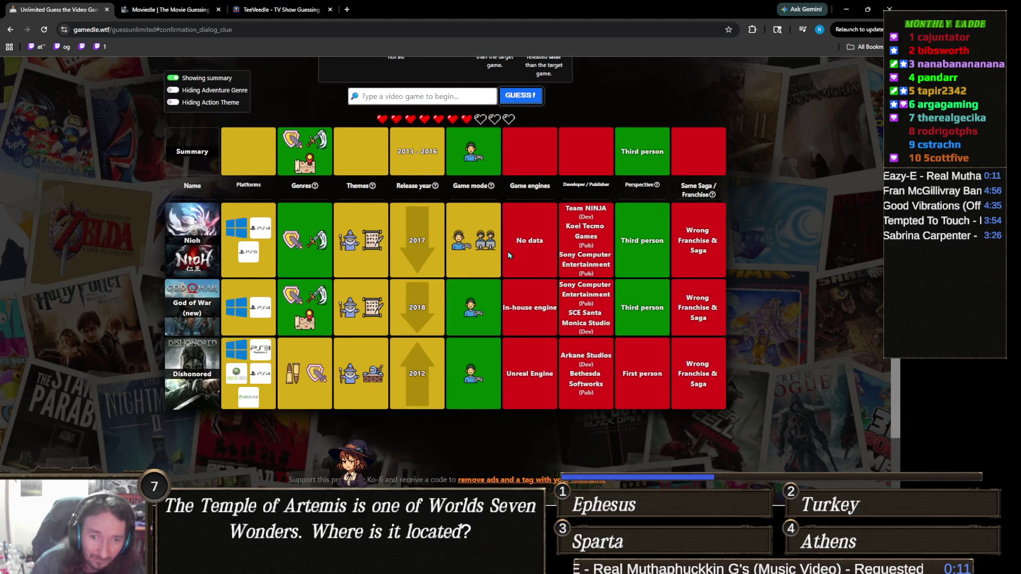
scroll(509, 255, "up", 2)
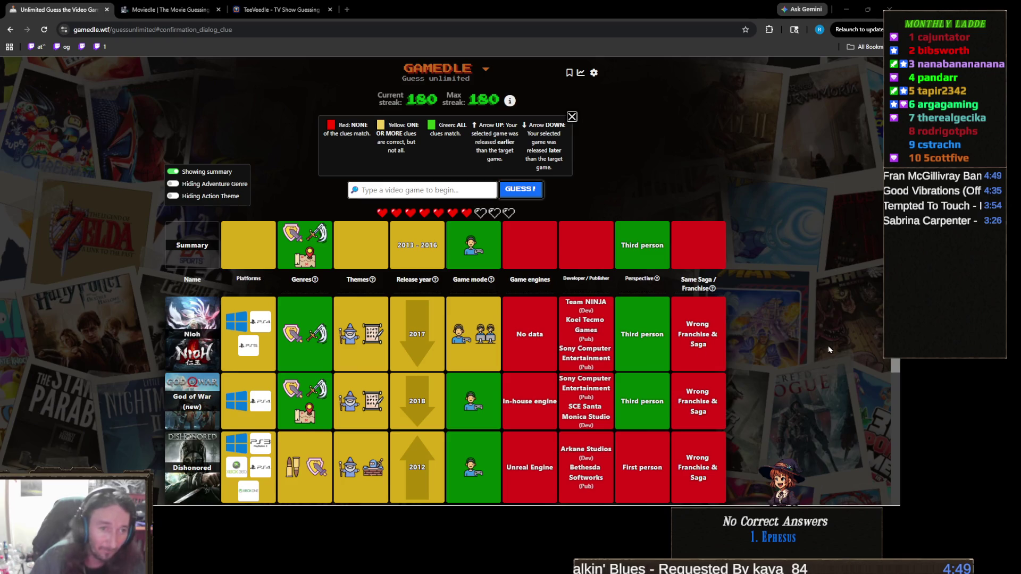
scroll(849, 349, "down", 3)
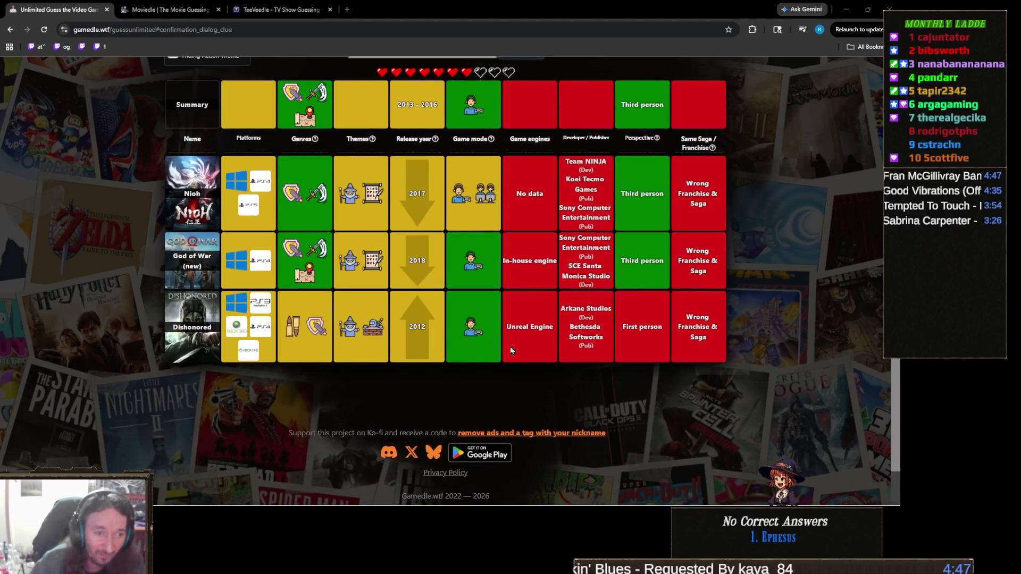
scroll(598, 359, "up", 1)
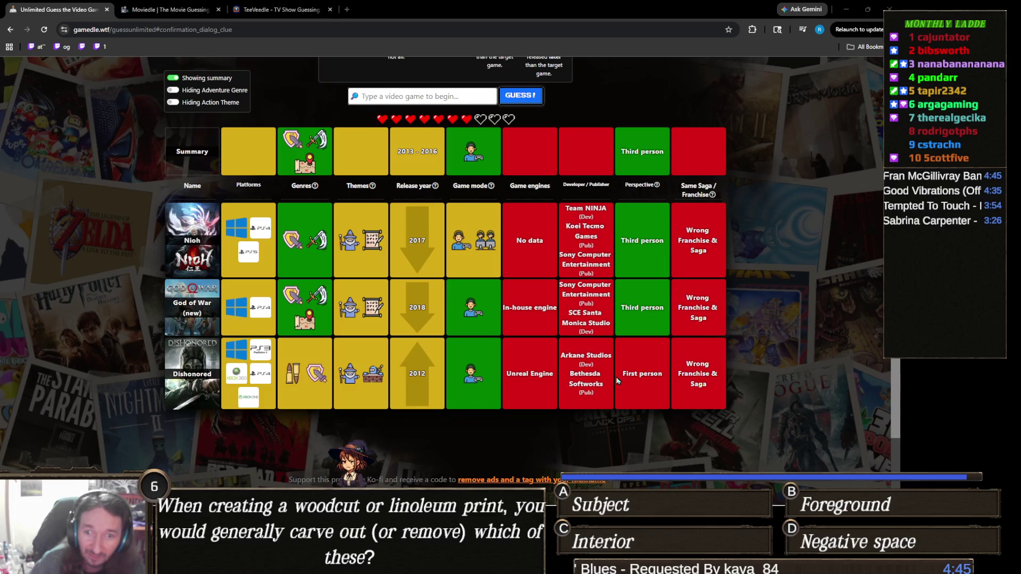
scroll(617, 381, "up", 2)
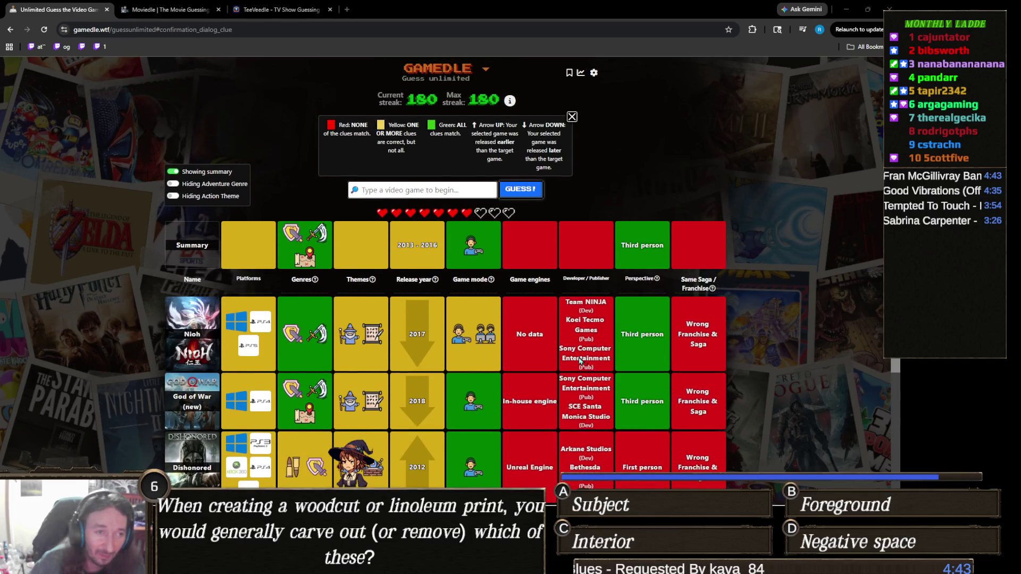
scroll(583, 362, "down", 1)
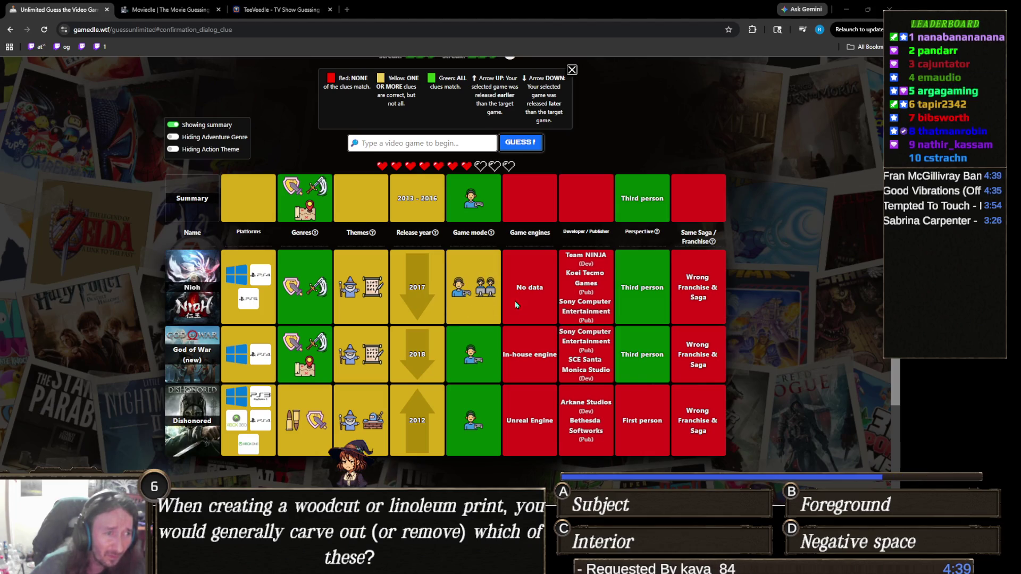
mouse_move(429, 247)
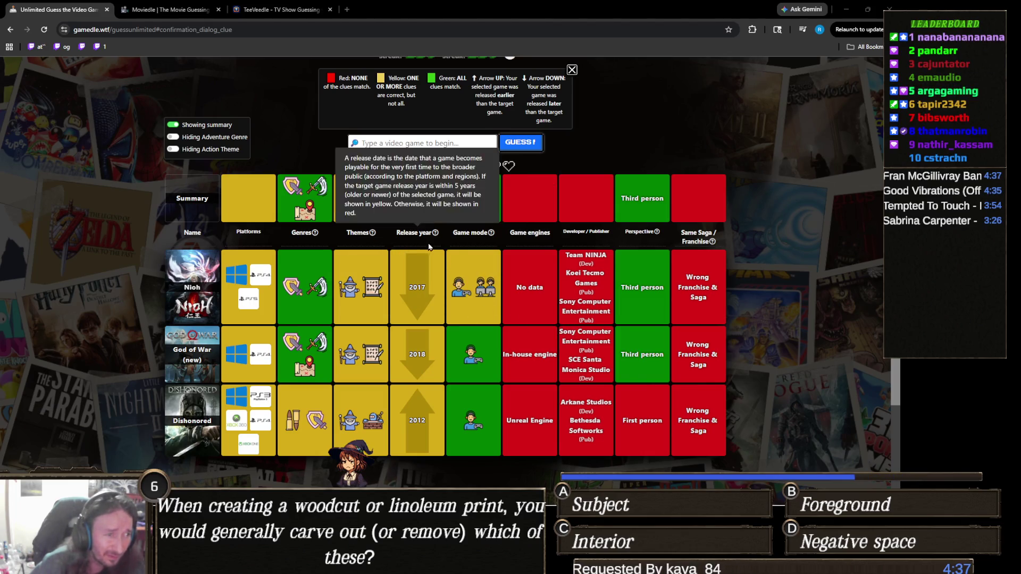
scroll(426, 228, "down", 1)
scroll(424, 224, "up", 2)
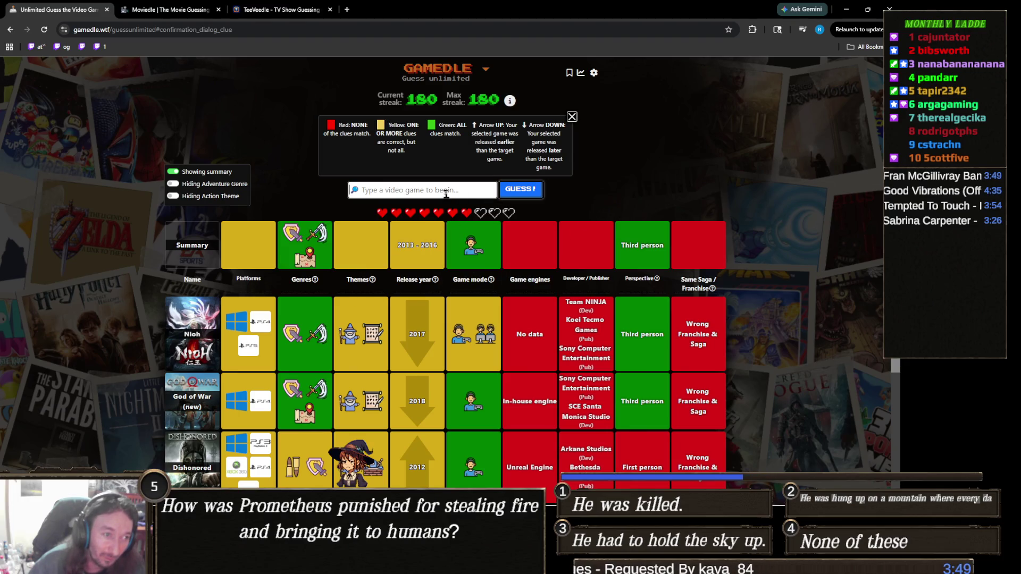
scroll(445, 193, "down", 2)
scroll(425, 298, "up", 2)
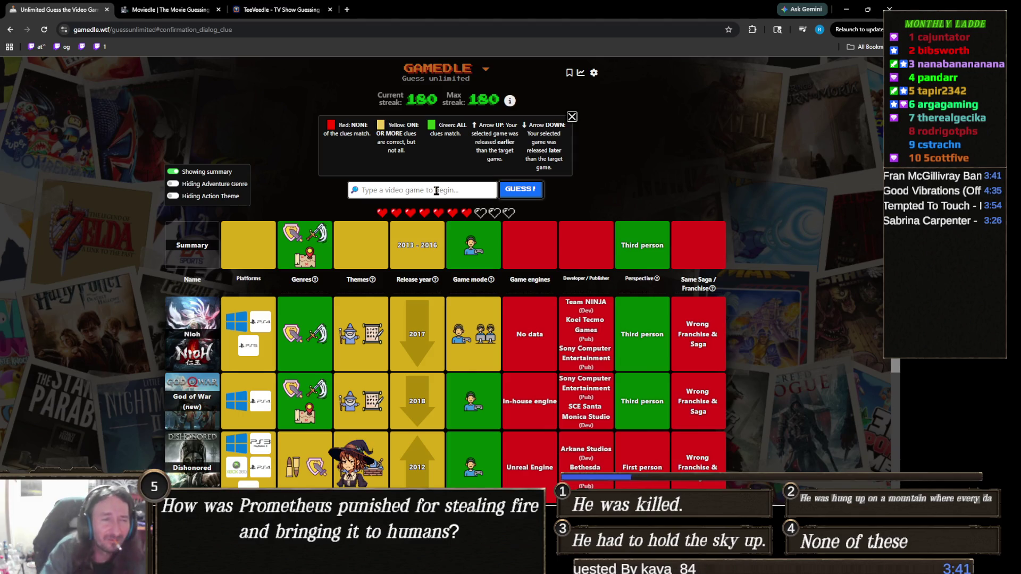
Step: Search 'assassin's creed' and guess Assassin's Creed III Liberation
left_click(436, 191)
type("assassin's creed")
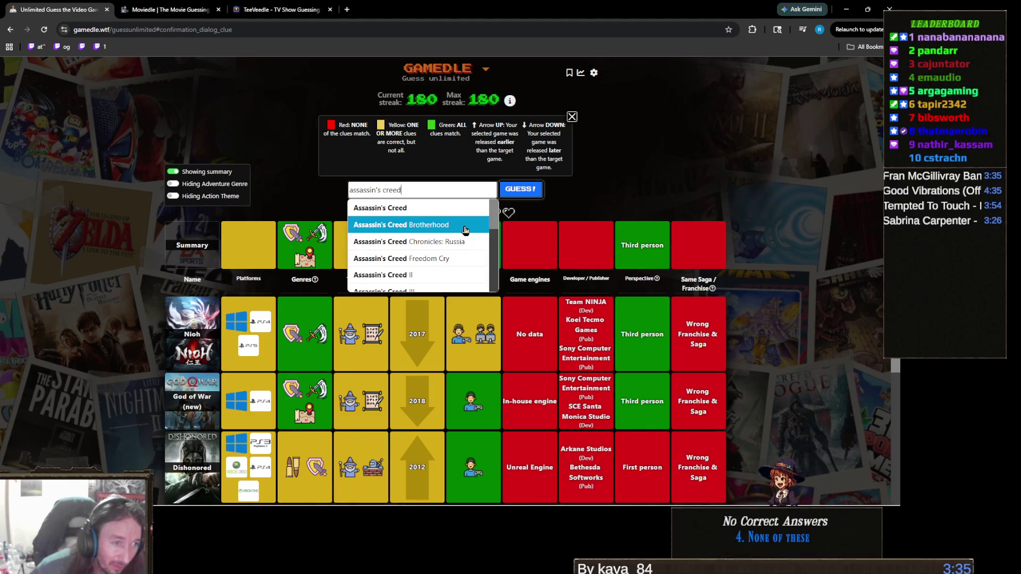
scroll(465, 230, "down", 2)
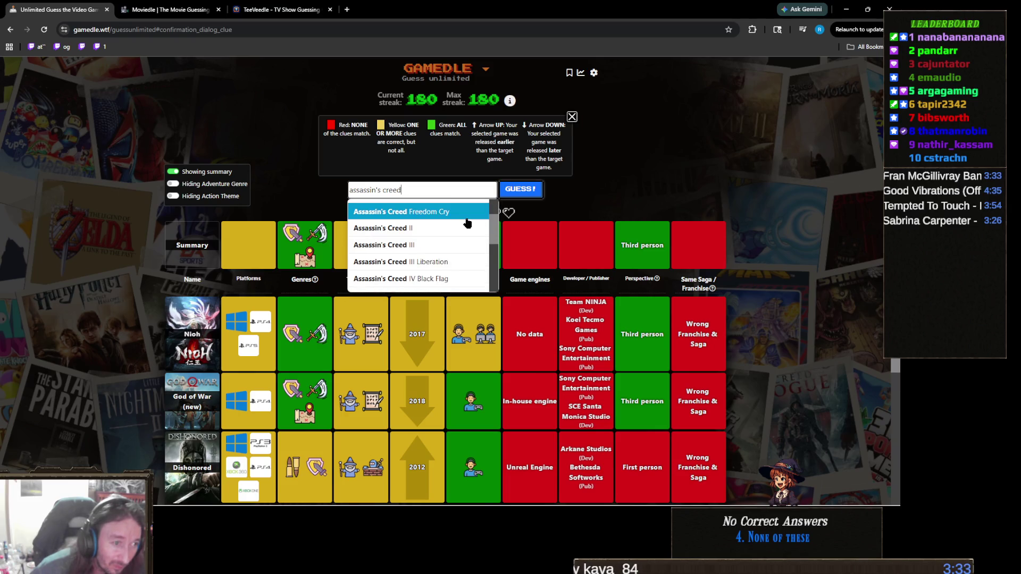
left_click(448, 261)
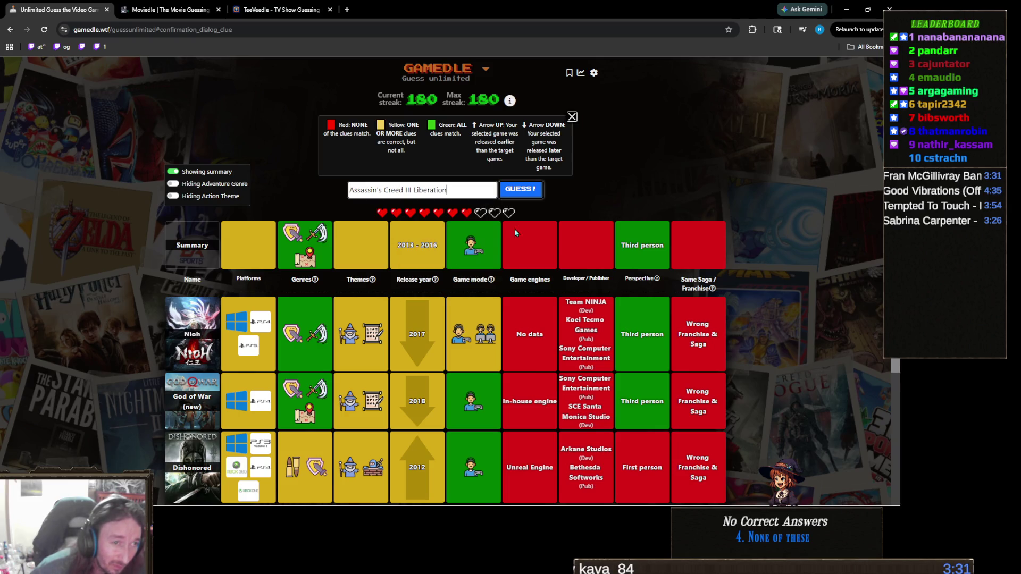
left_click(528, 194)
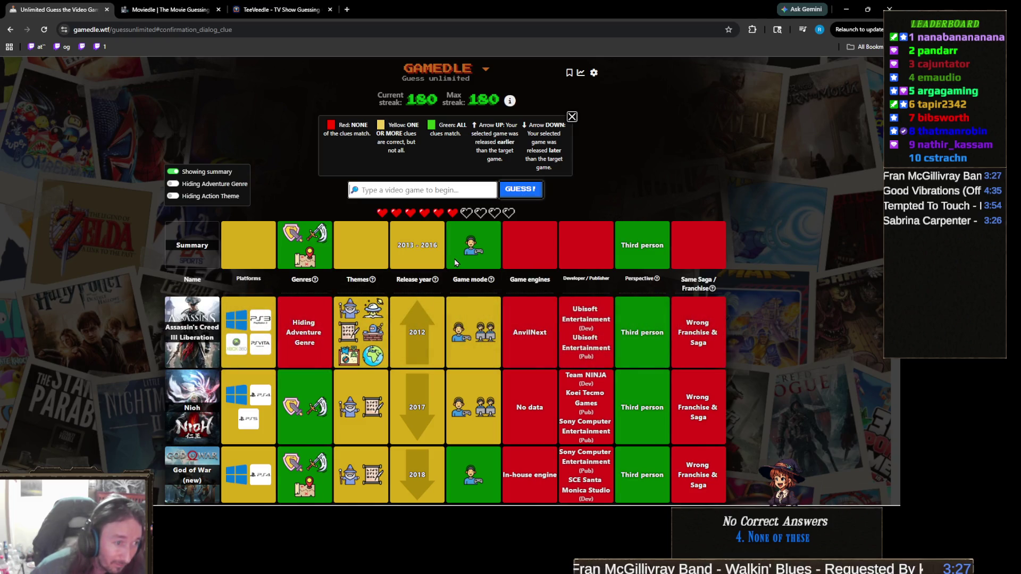
mouse_move(401, 286)
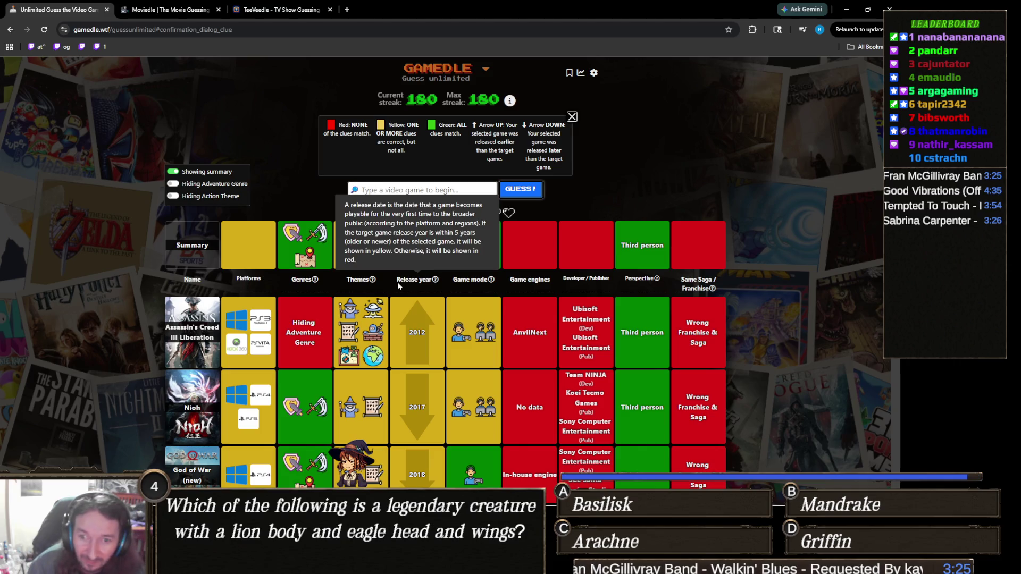
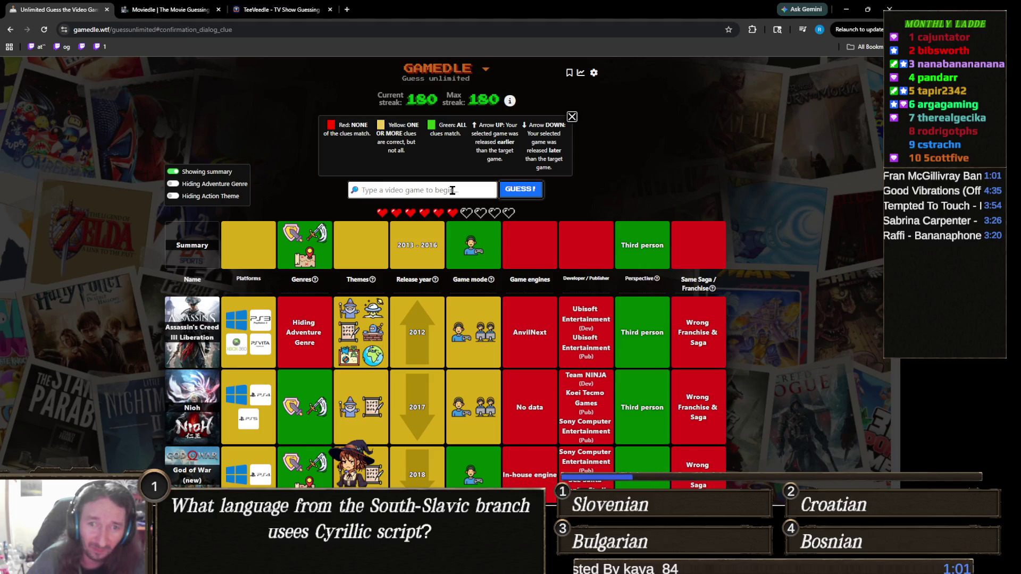
Step: Search the game list for Warhammer, Witcher and Dragon's Dogma titles, then clear the search
type("warha")
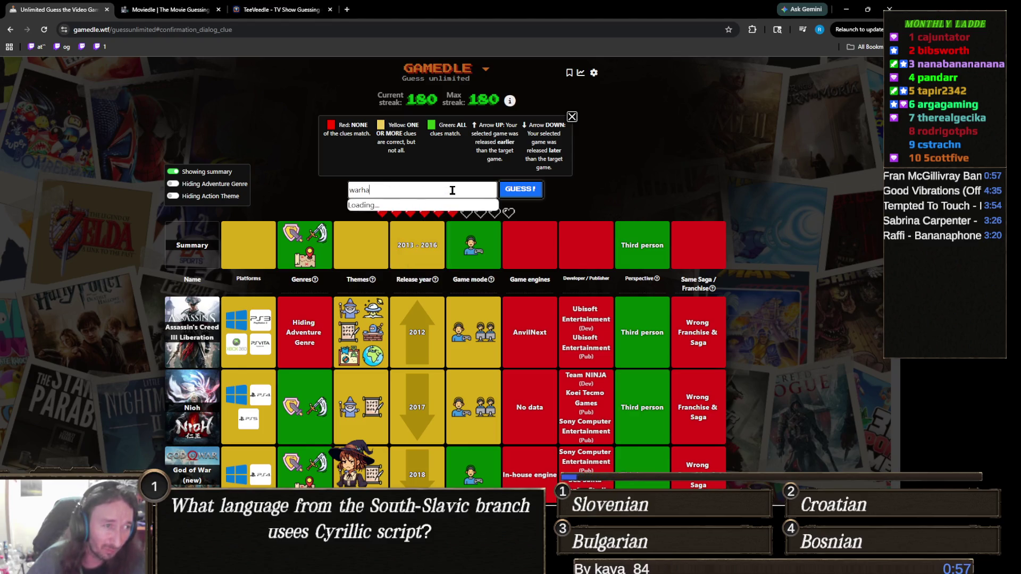
type("mm")
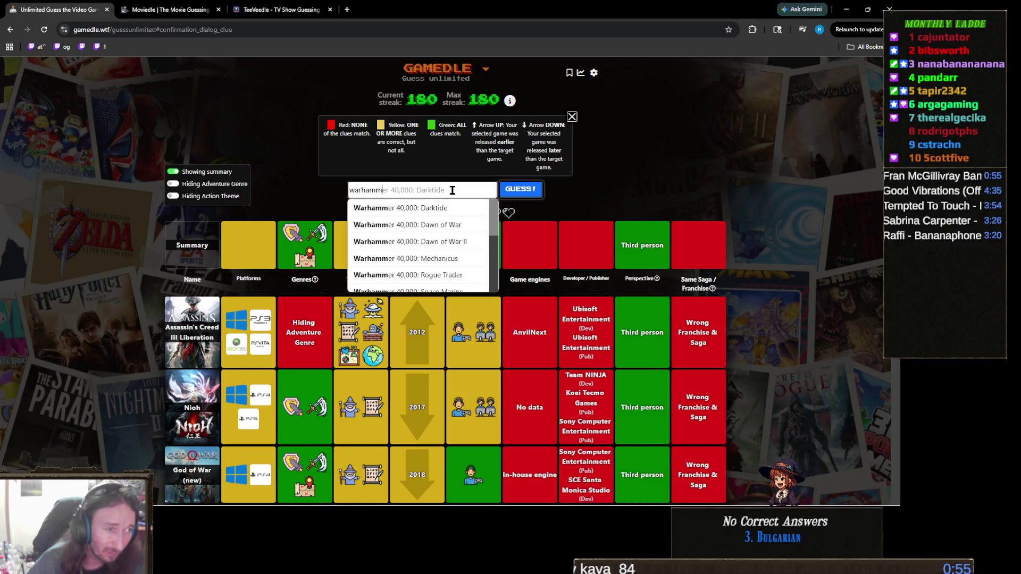
scroll(457, 221, "down", 2)
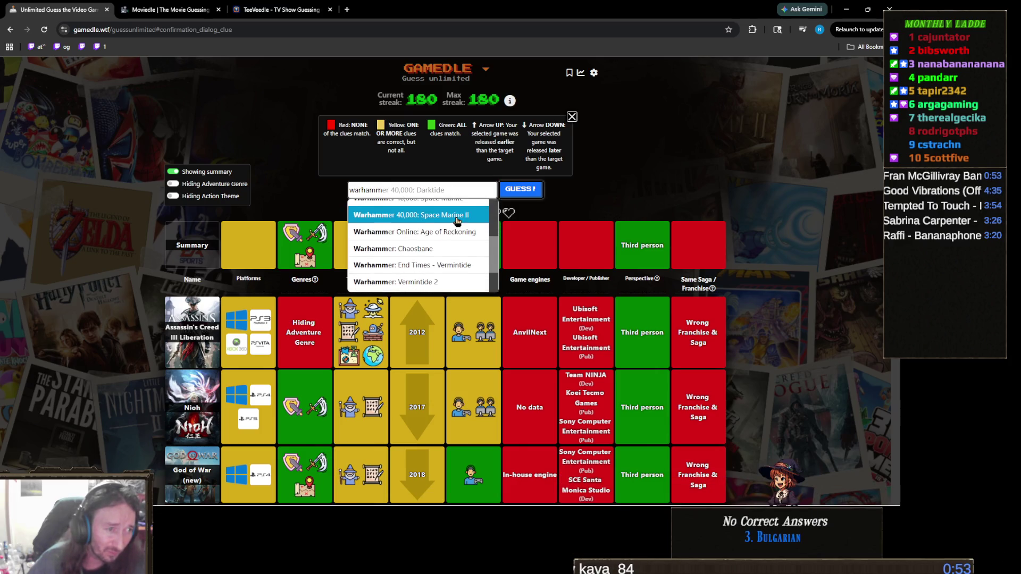
scroll(457, 220, "down", 1)
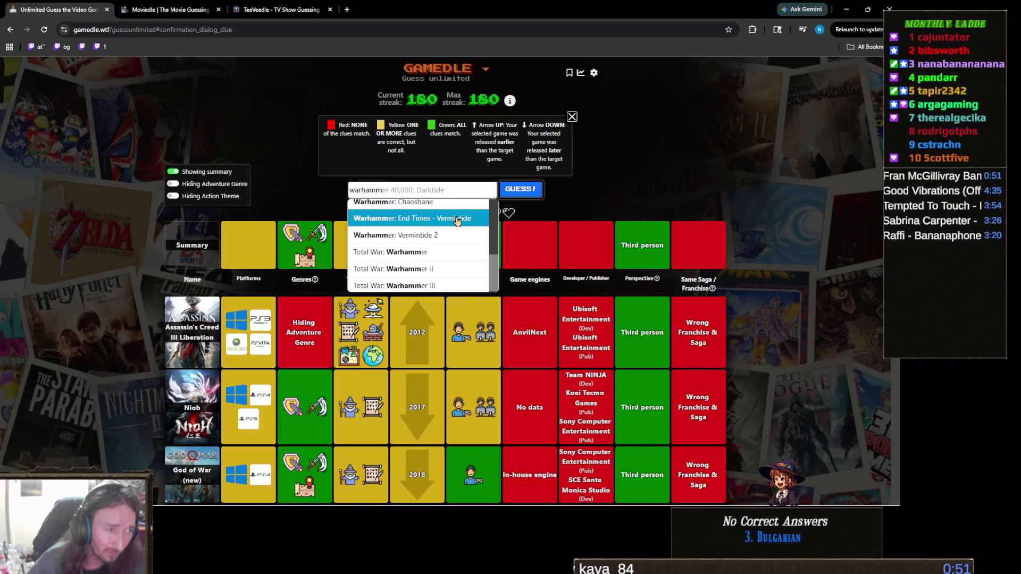
scroll(458, 221, "down", 1)
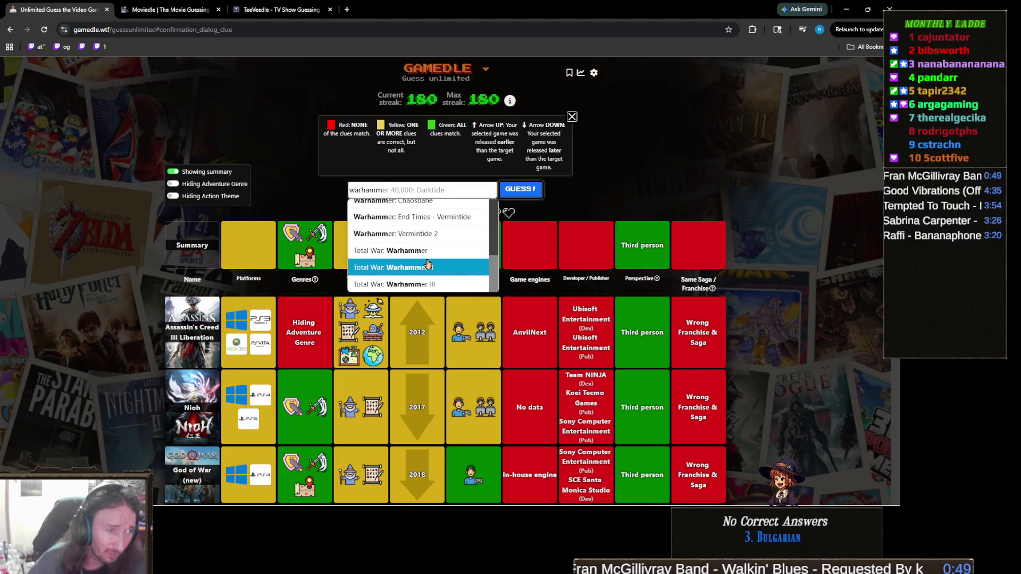
scroll(427, 264, "up", 1)
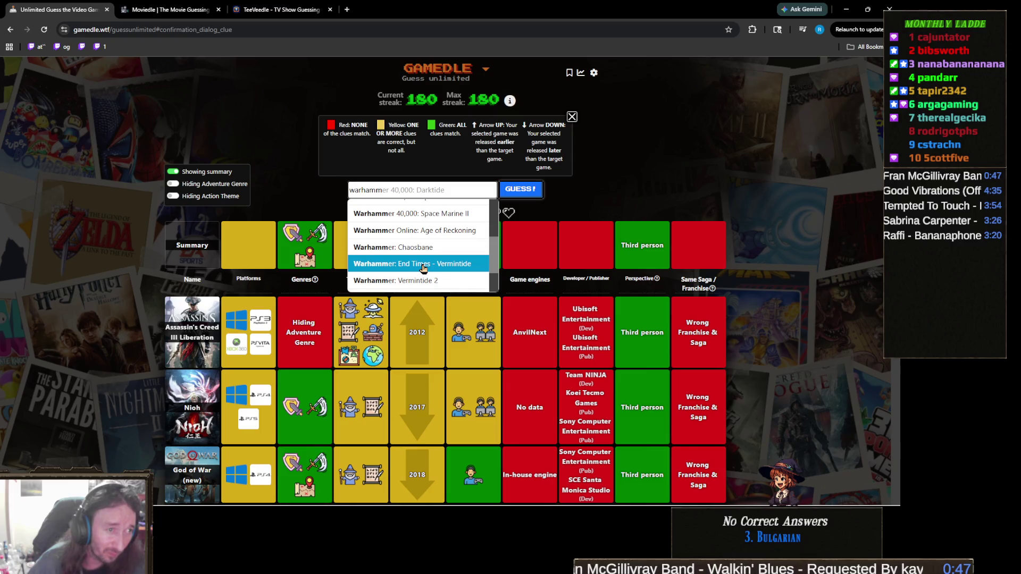
scroll(423, 266, "up", 1)
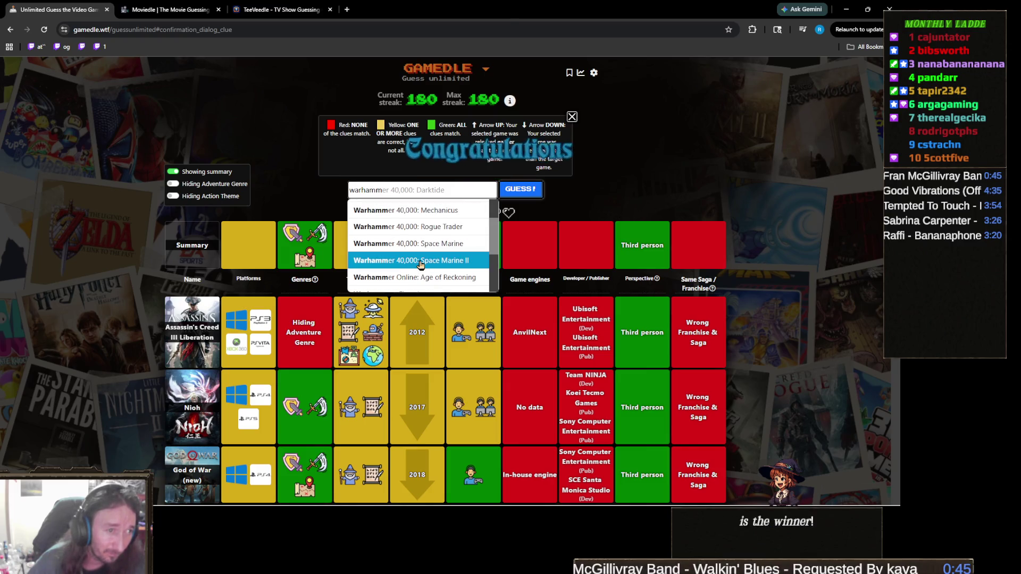
scroll(422, 266, "up", 1)
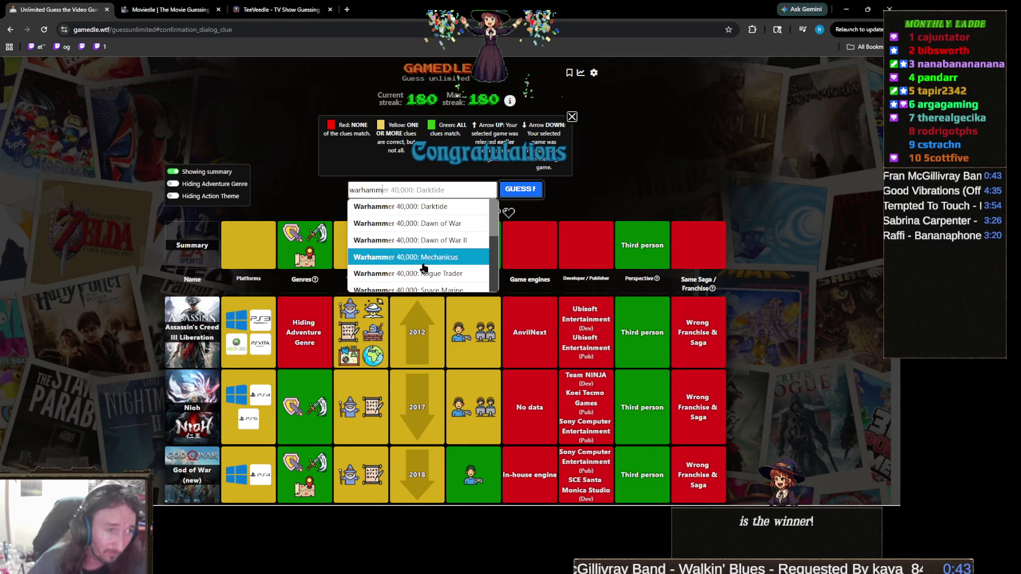
double_click(454, 192)
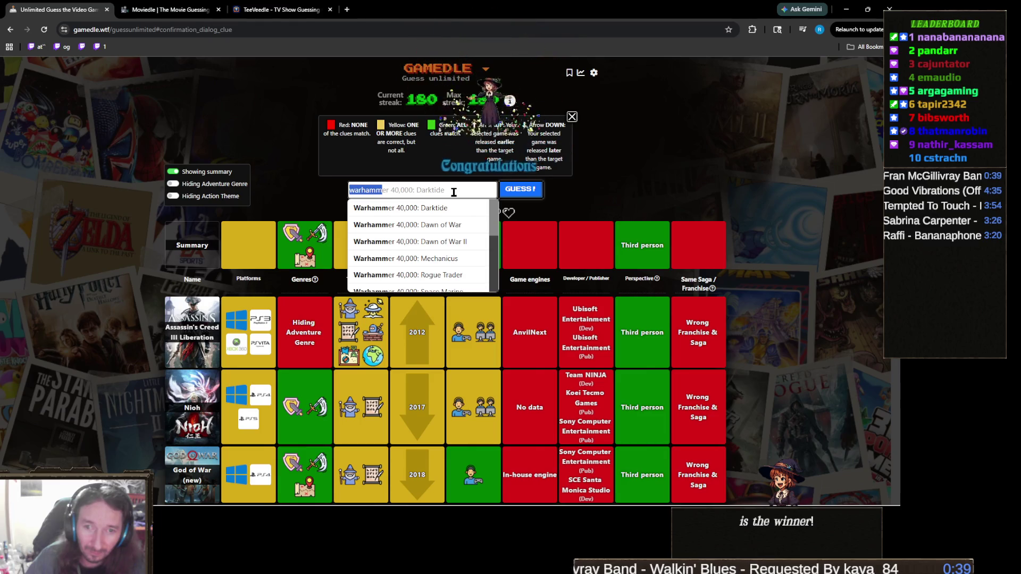
key("BackSpace")
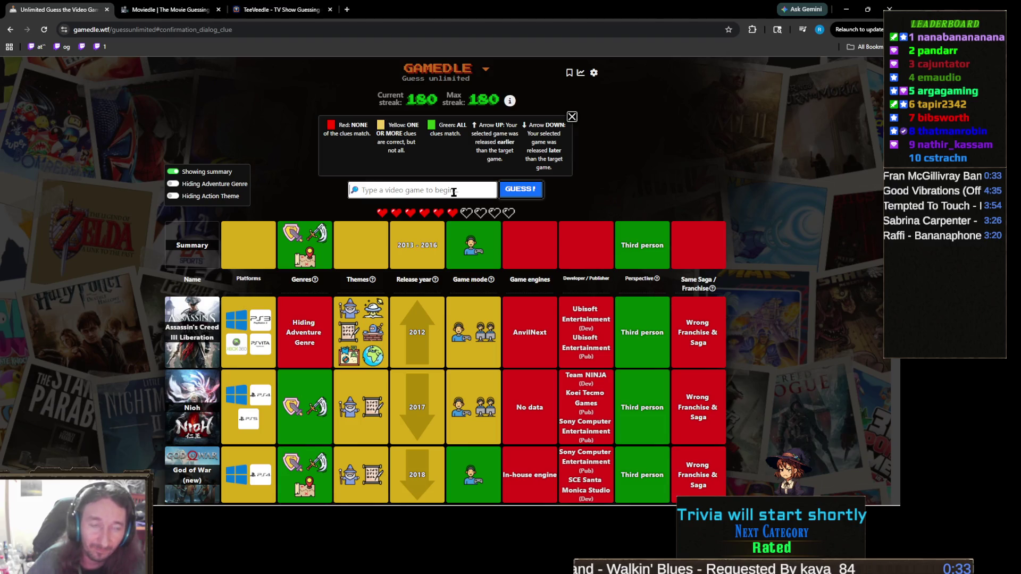
type("witcher")
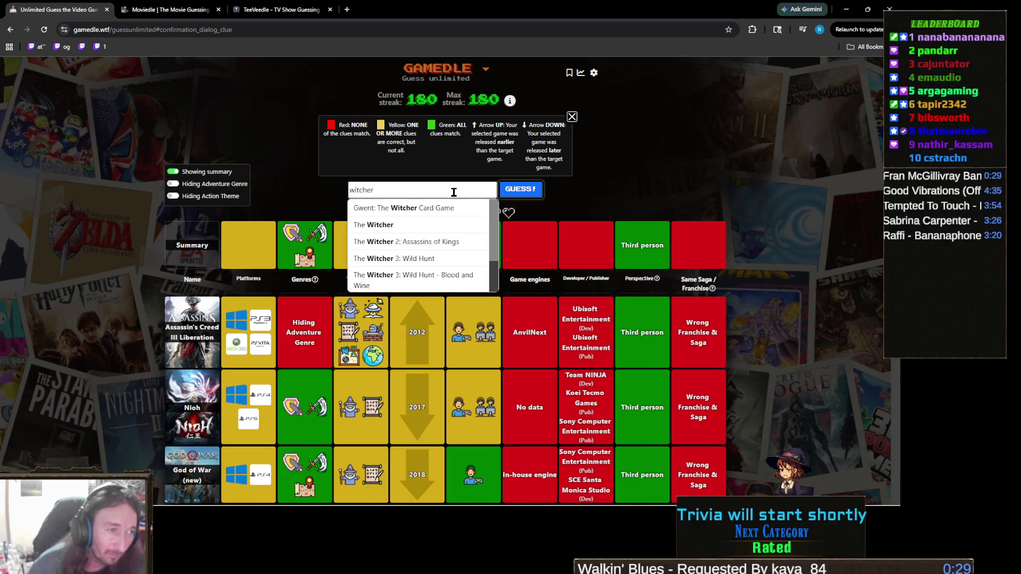
key("ctrl+a")
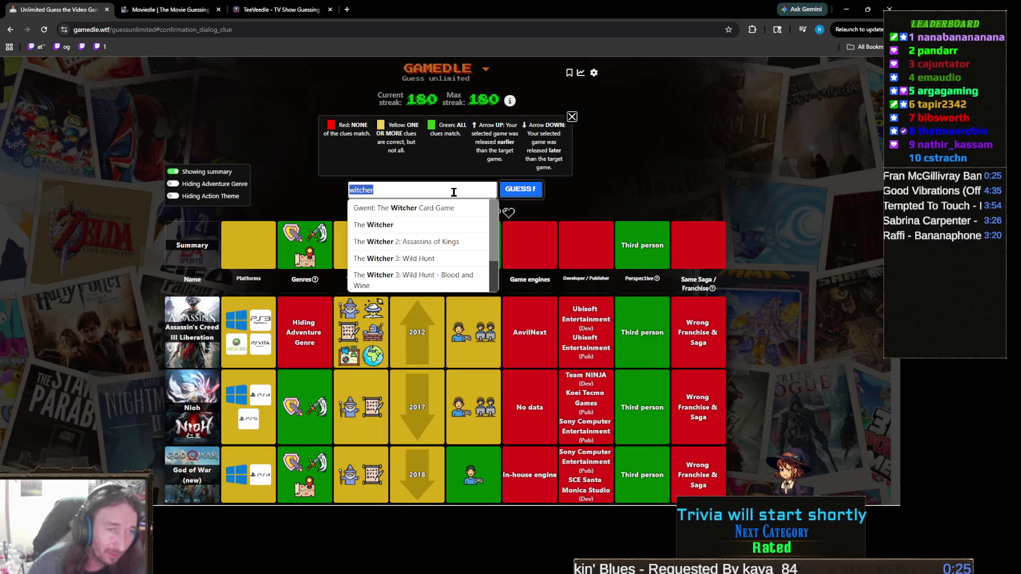
type("dr")
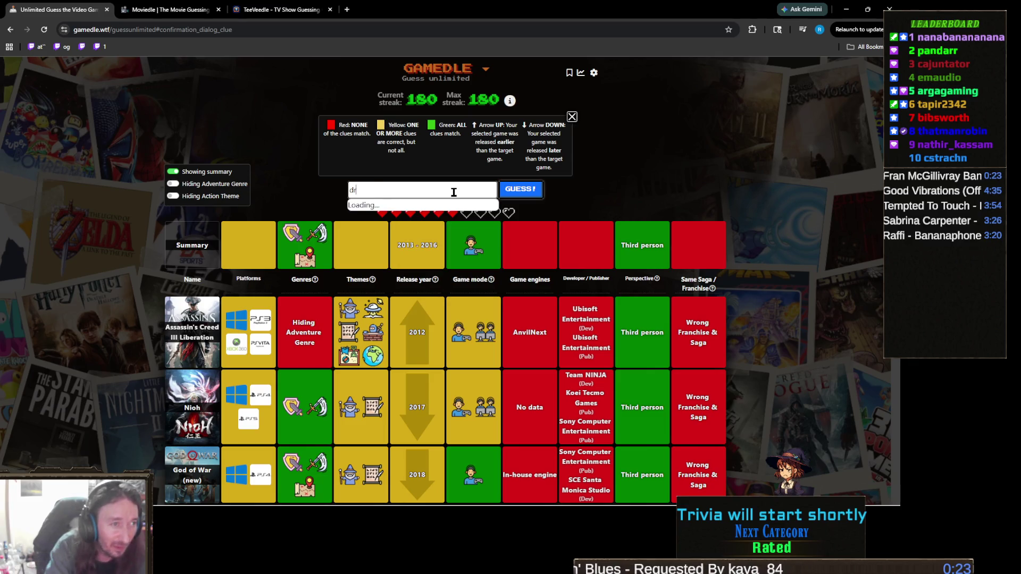
type("agon's dogma")
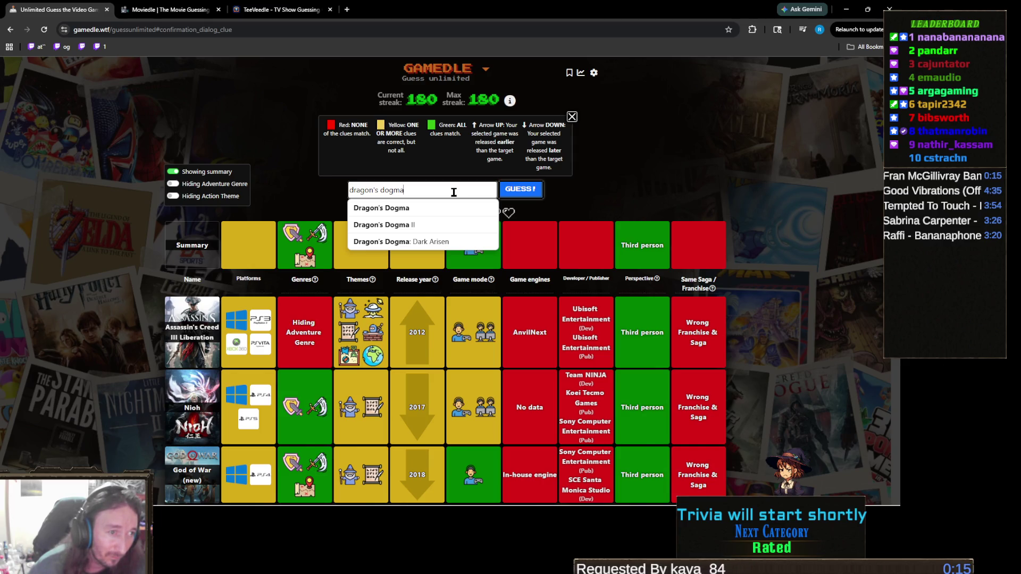
key("Down")
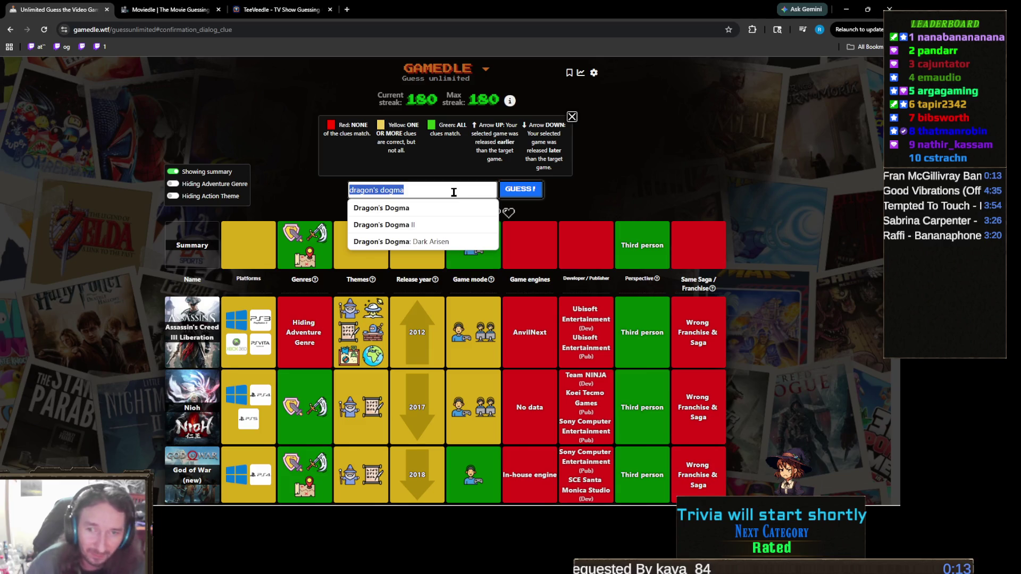
key("Return")
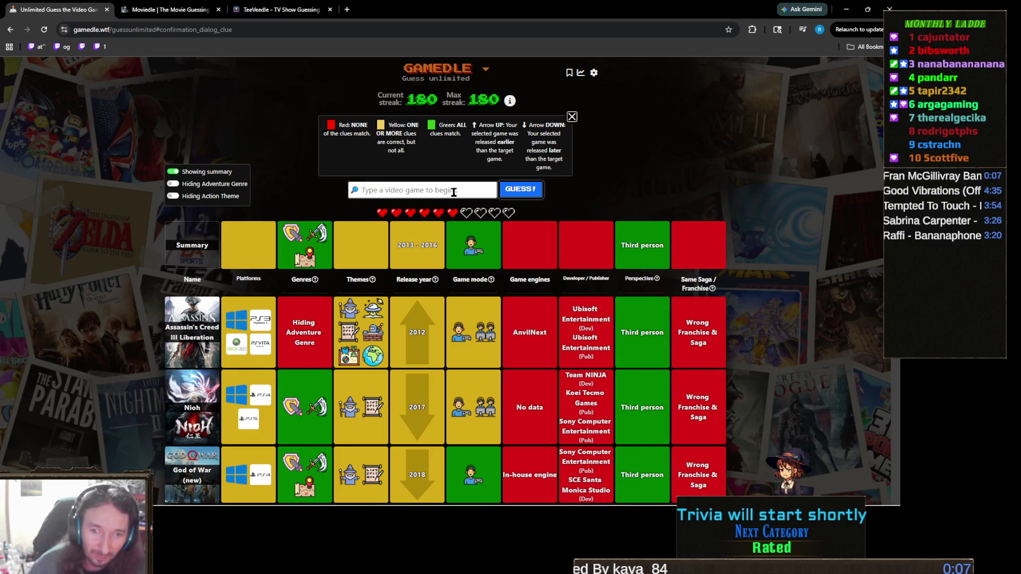
Step: Correct the search to 'witche' and pick The Witcher 2: Assassins of Kings
type("witchr")
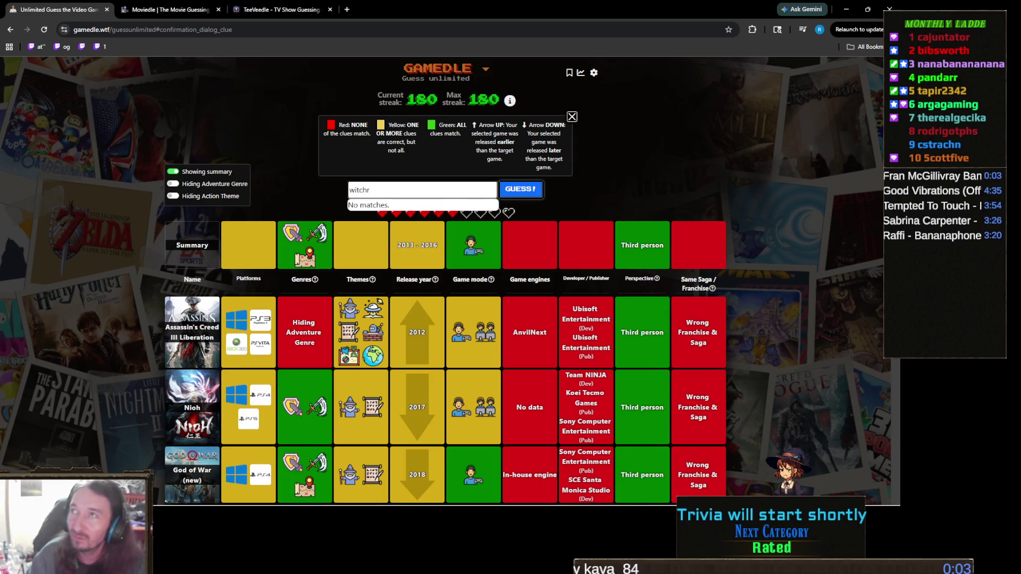
key("alt+Tab")
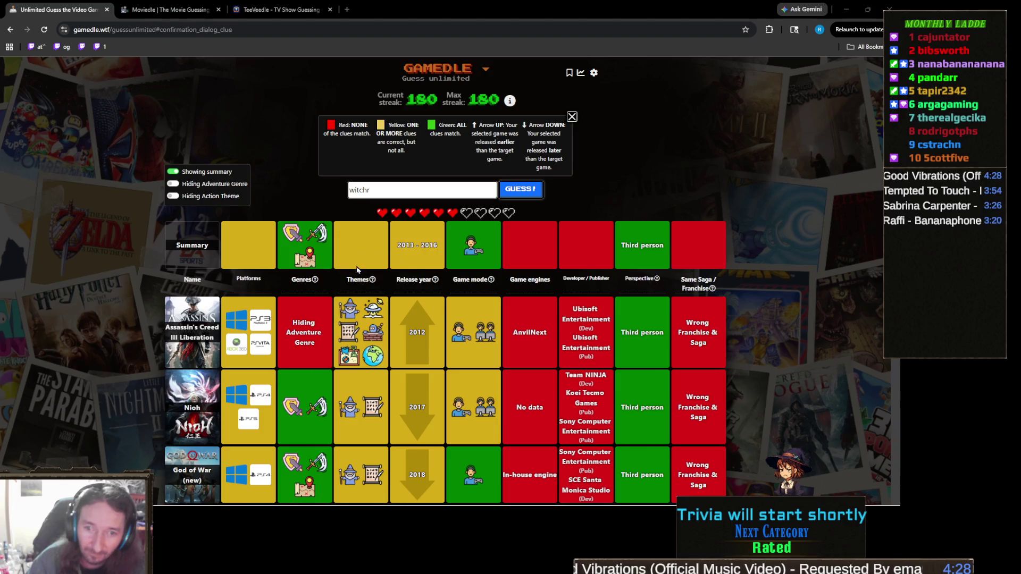
left_click(388, 183)
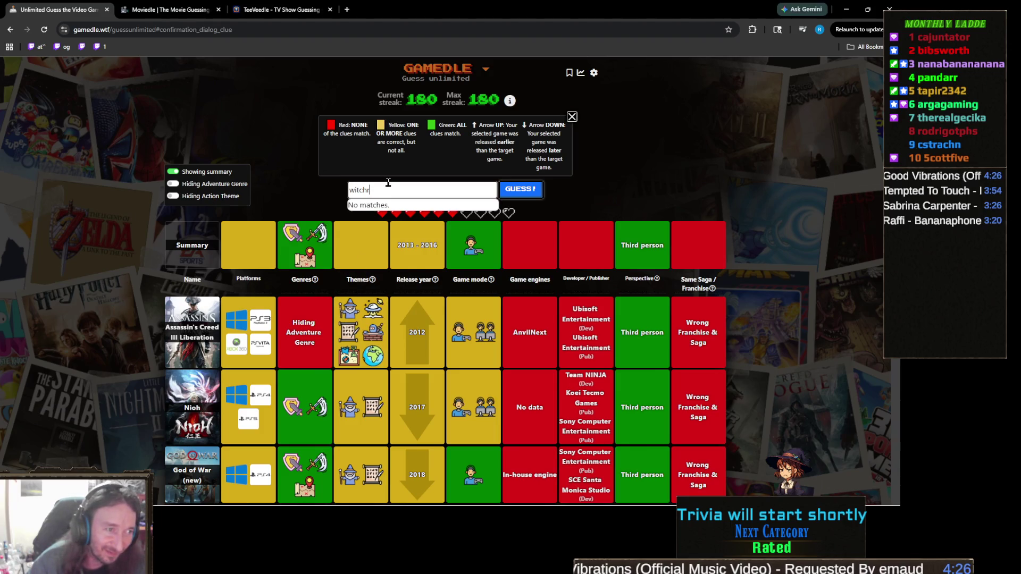
key("BackSpace")
type("eer")
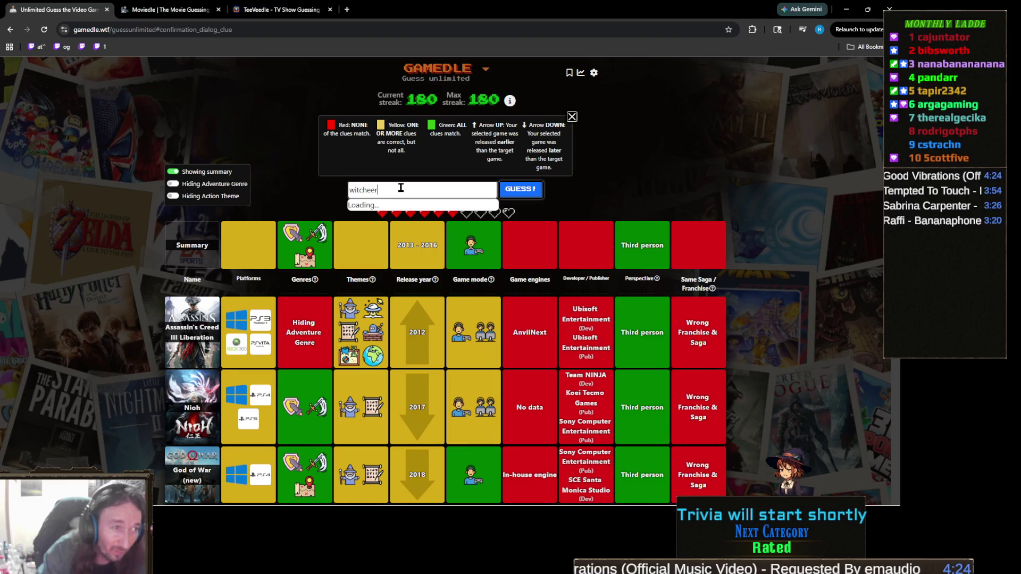
key("BackSpace")
key("BackSpace")
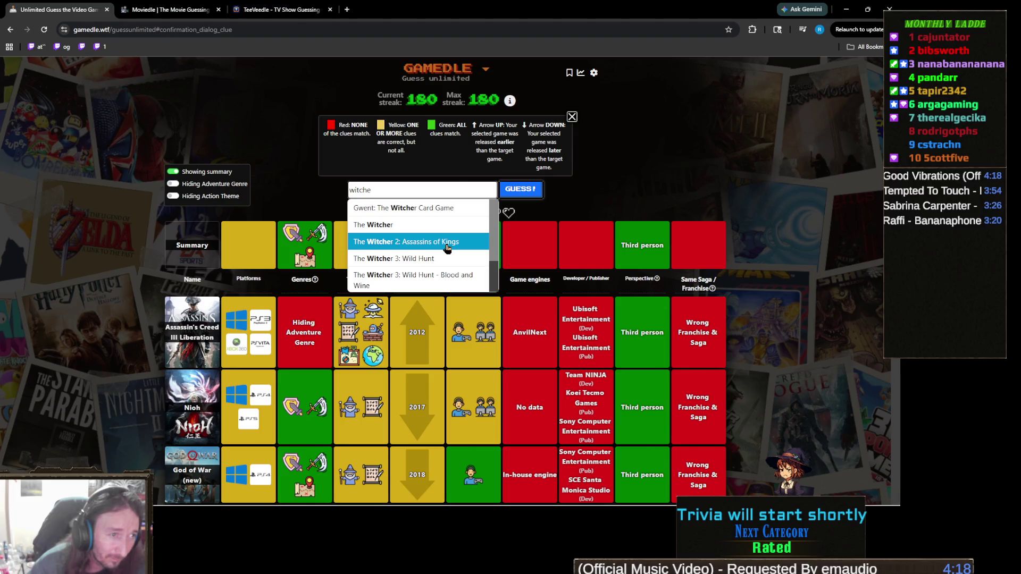
left_click(447, 246)
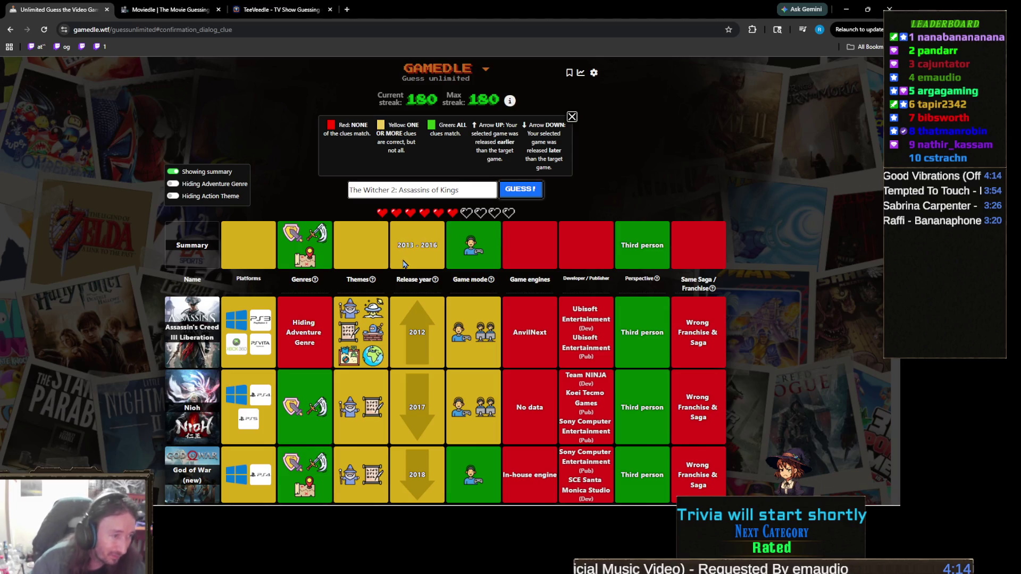
scroll(404, 264, "down", 3)
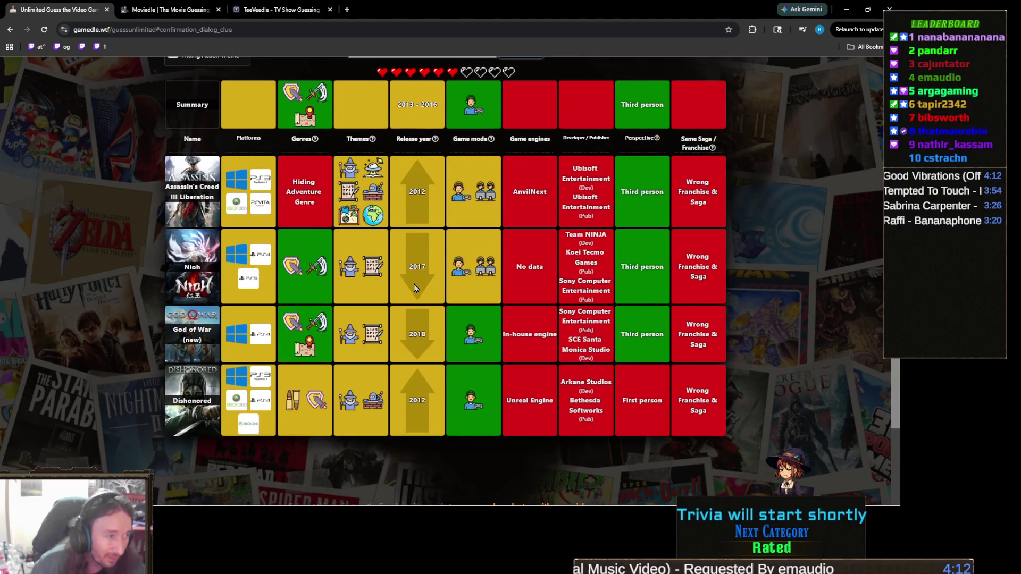
scroll(416, 288, "up", 2)
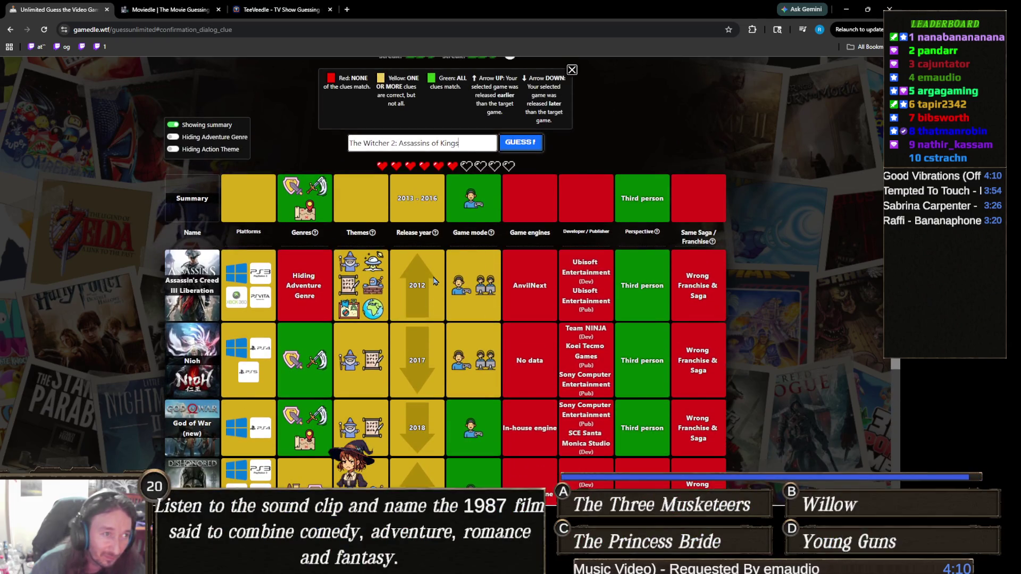
scroll(434, 280, "up", 1)
Step: Submit The Witcher 2 as the fifth guess, then spend the one-time clue to read the themes and genres
left_click(537, 196)
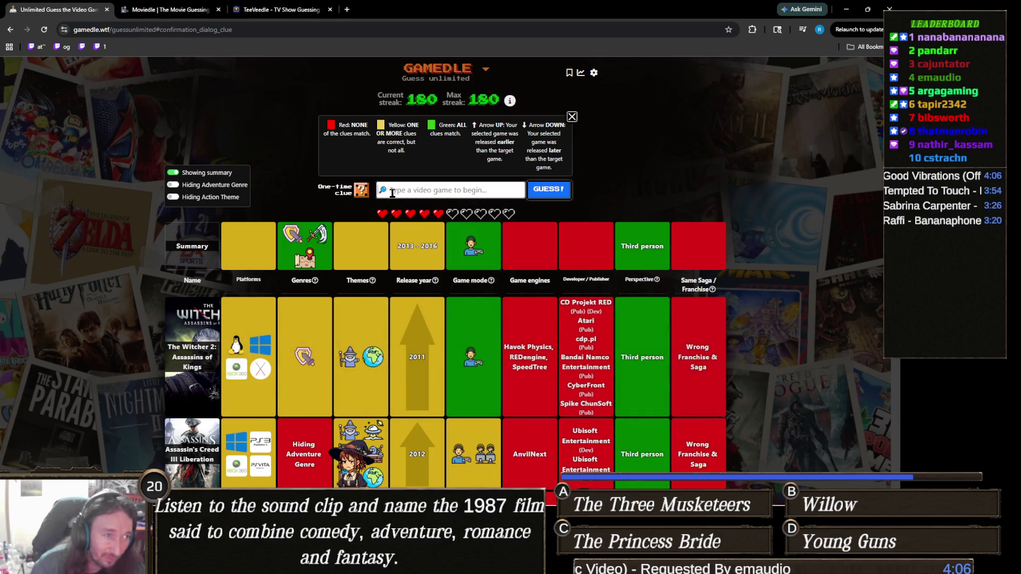
left_click(357, 194)
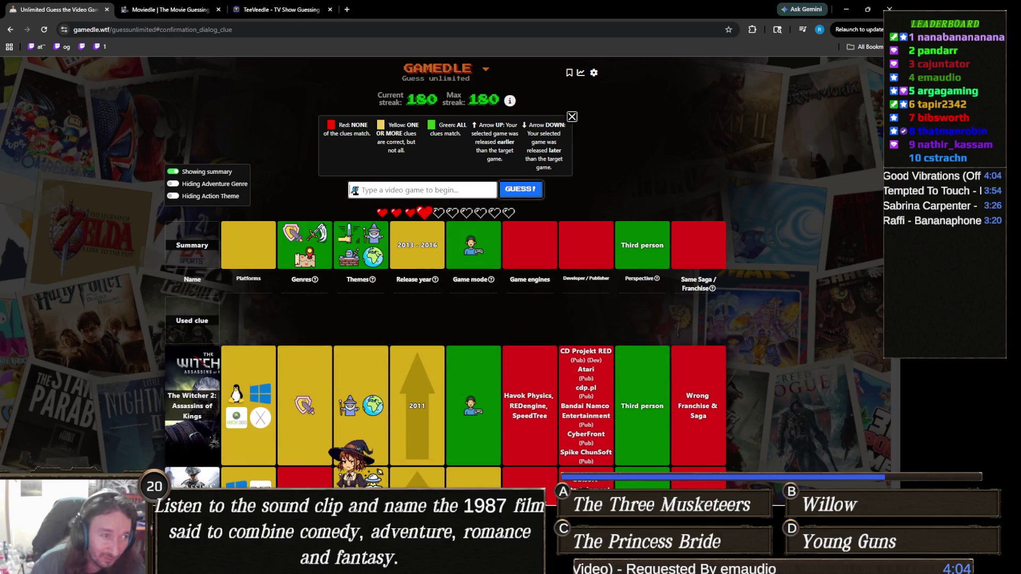
mouse_move(386, 238)
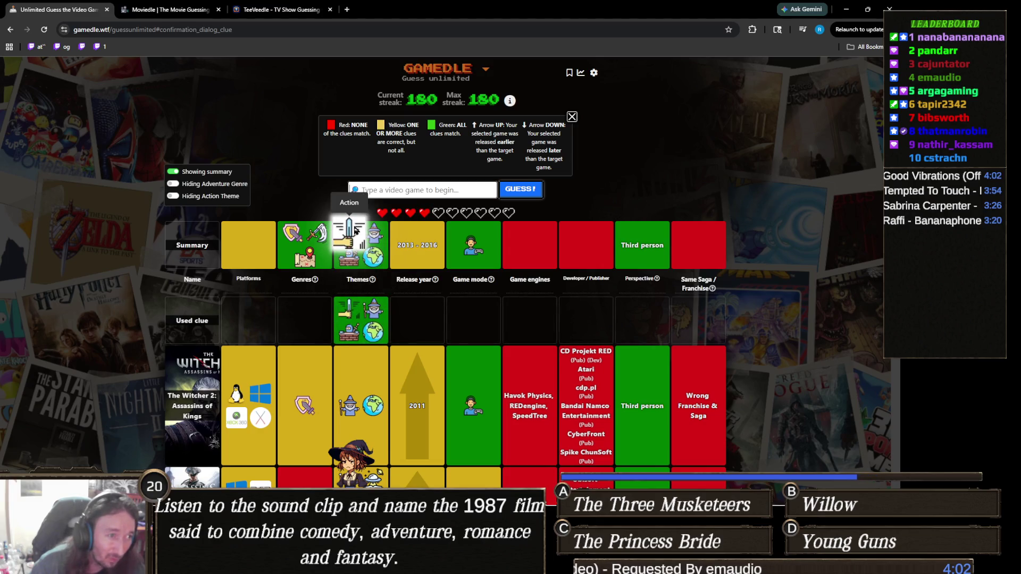
mouse_move(377, 260)
mouse_move(333, 259)
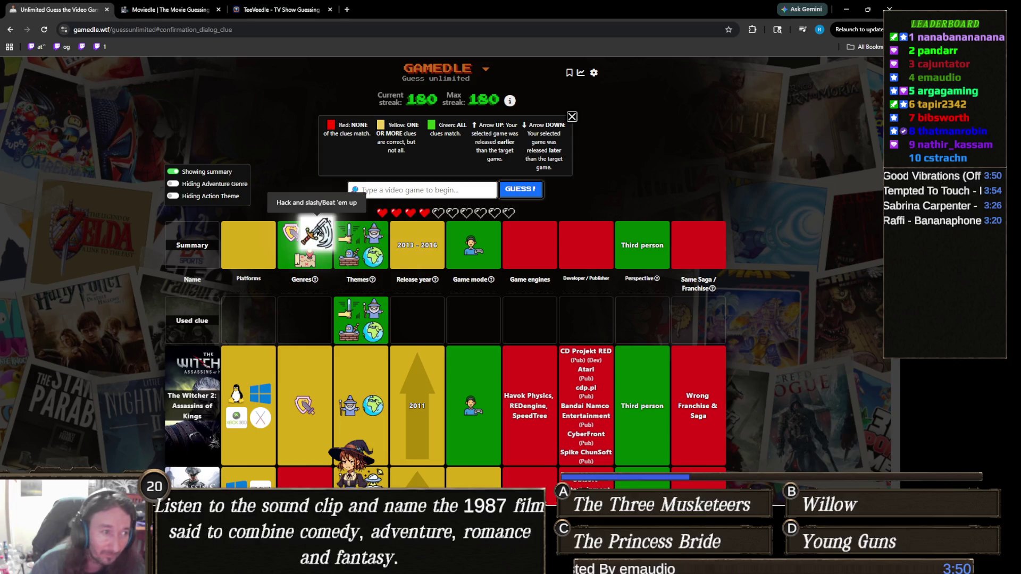
mouse_move(313, 237)
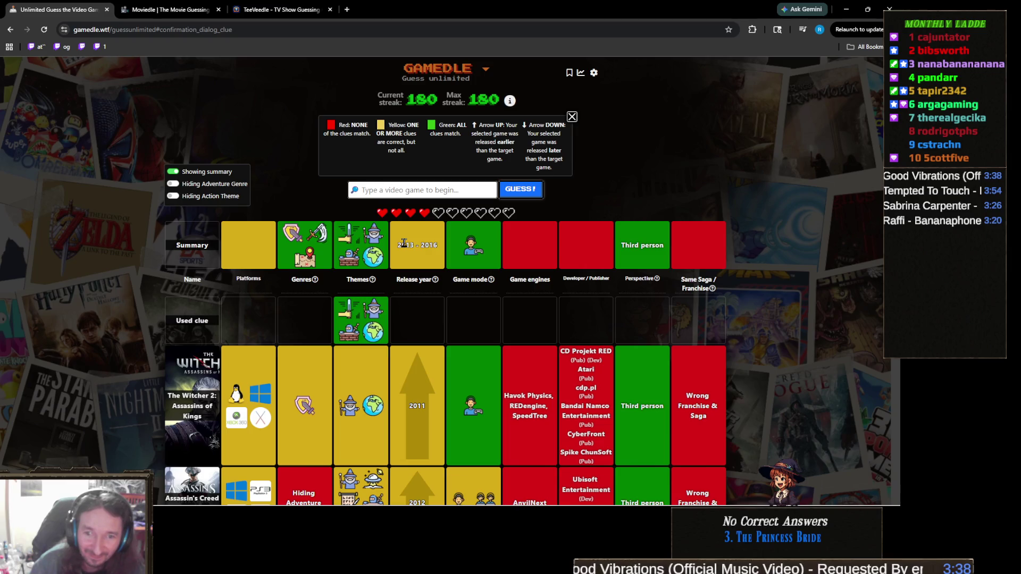
scroll(239, 330, "down", 6)
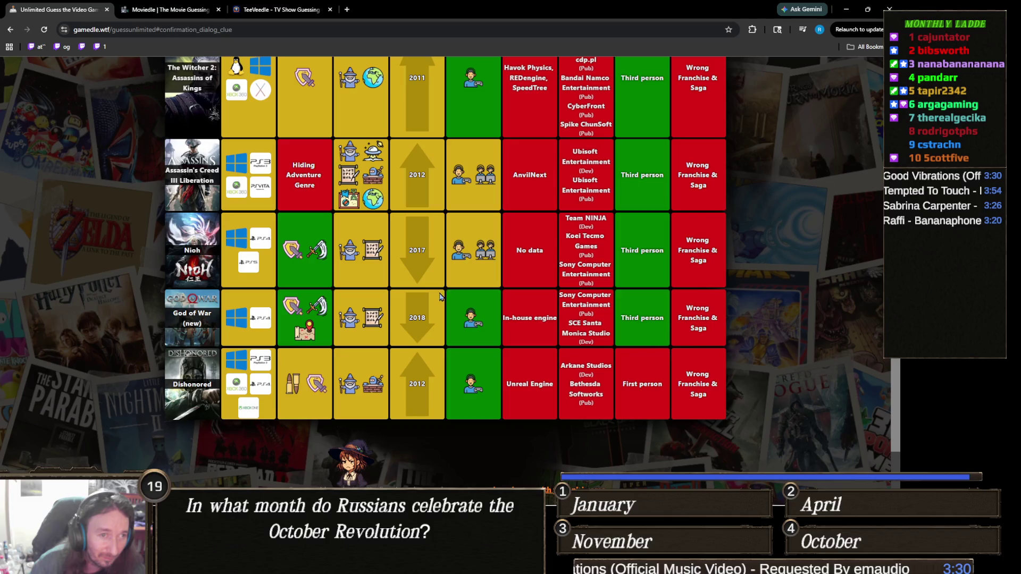
scroll(463, 288, "down", 1)
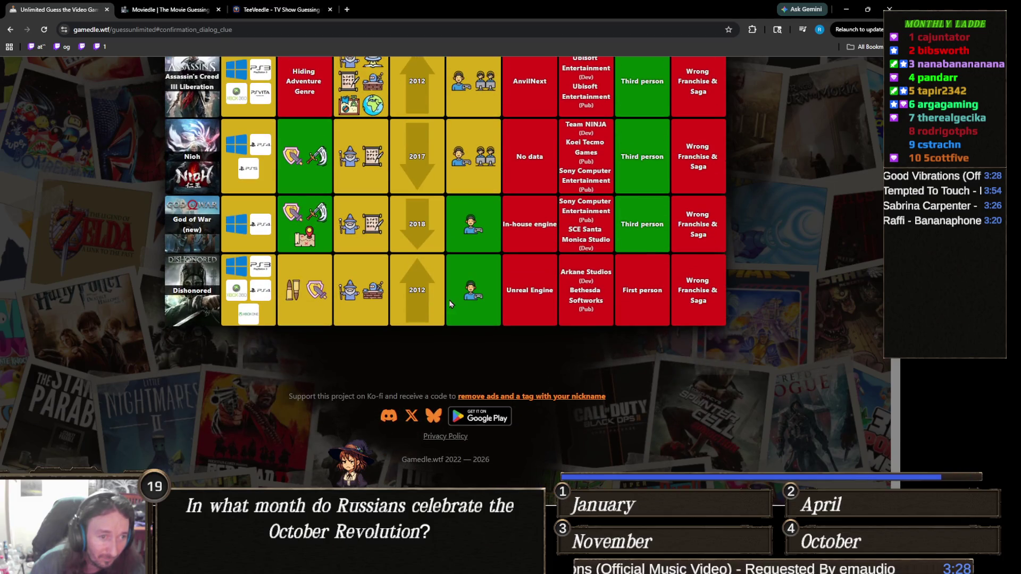
scroll(354, 314, "up", 1)
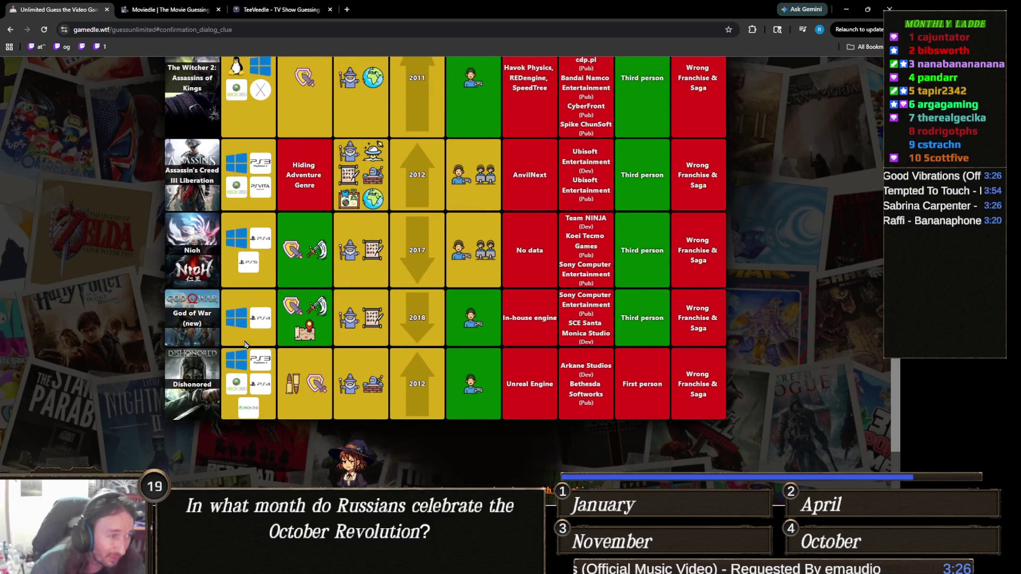
scroll(195, 350, "up", 1)
scroll(212, 330, "up", 2)
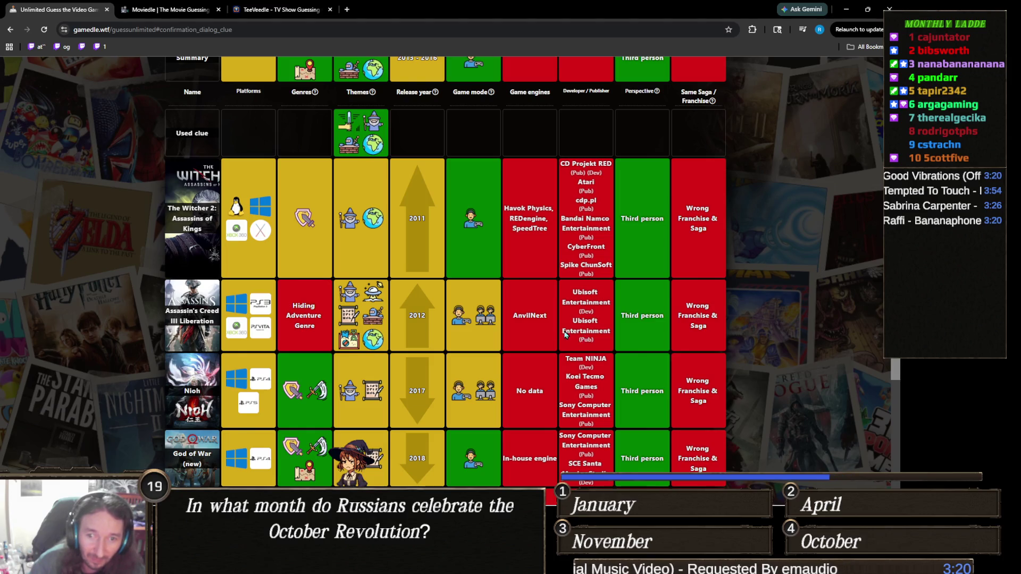
scroll(437, 308, "up", 3)
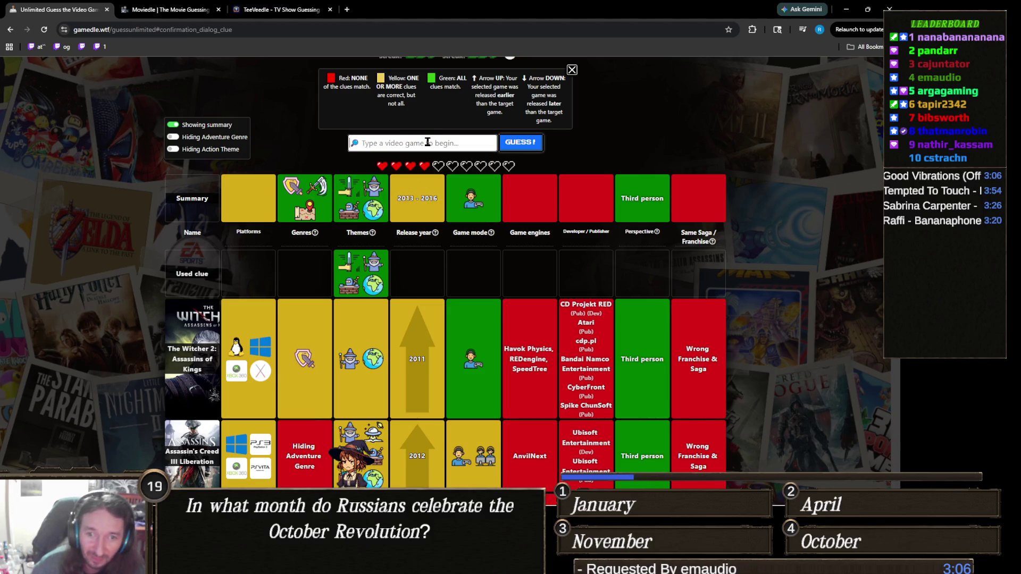
type("shh")
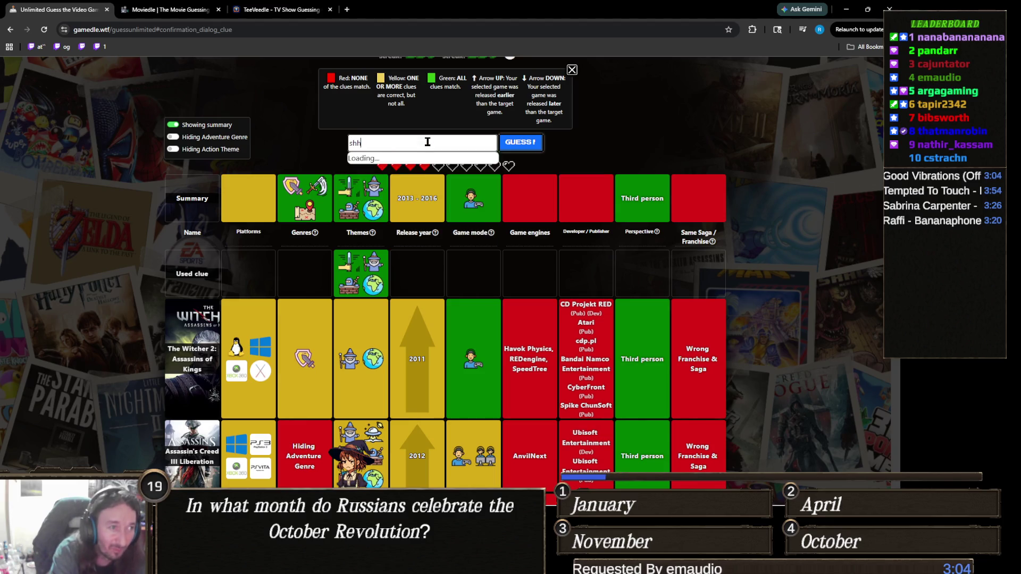
Step: Fix the search typo, then pick and submit Middle-earth: Shadow of Mordor
key("BackSpace")
key("BackSpace")
key("BackSpace")
type("adow of mord")
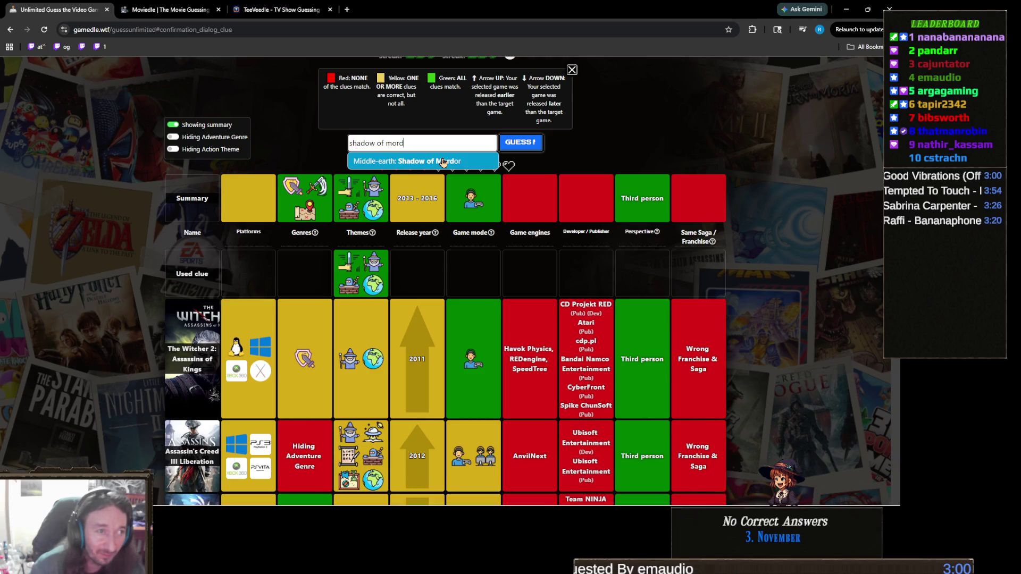
left_click(448, 158)
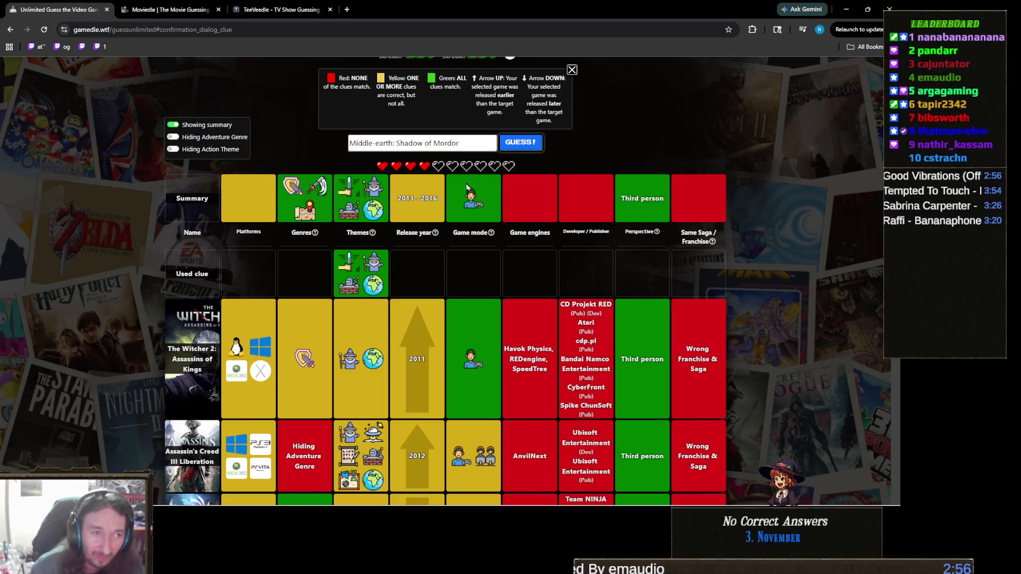
left_click(533, 145)
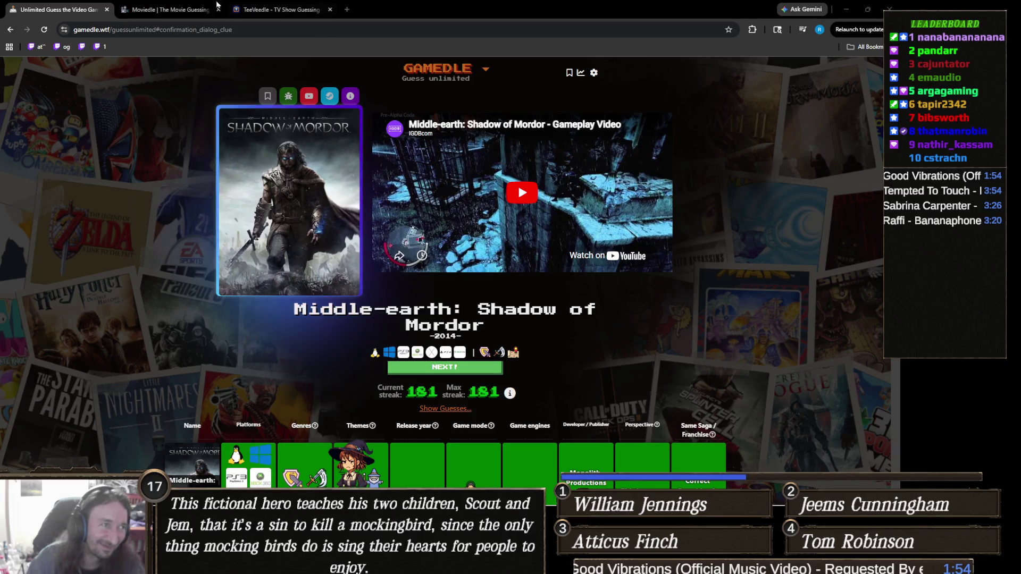
Step: Switch from the Gamedle win screen to the TeeVeedle game
left_click(277, 9)
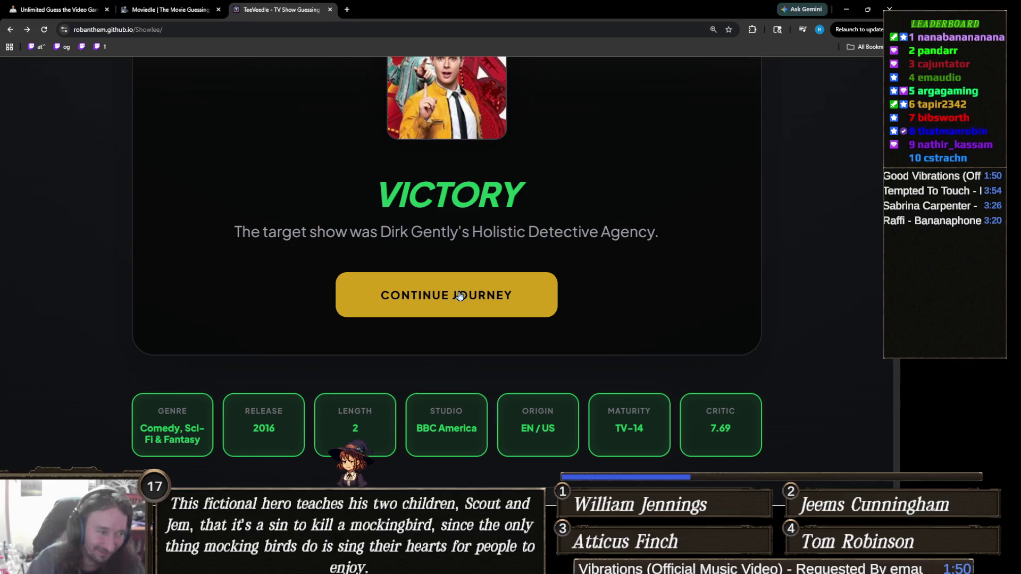
Step: Start a new TeeVeedle round and enter ER as the first show guess
left_click(460, 295)
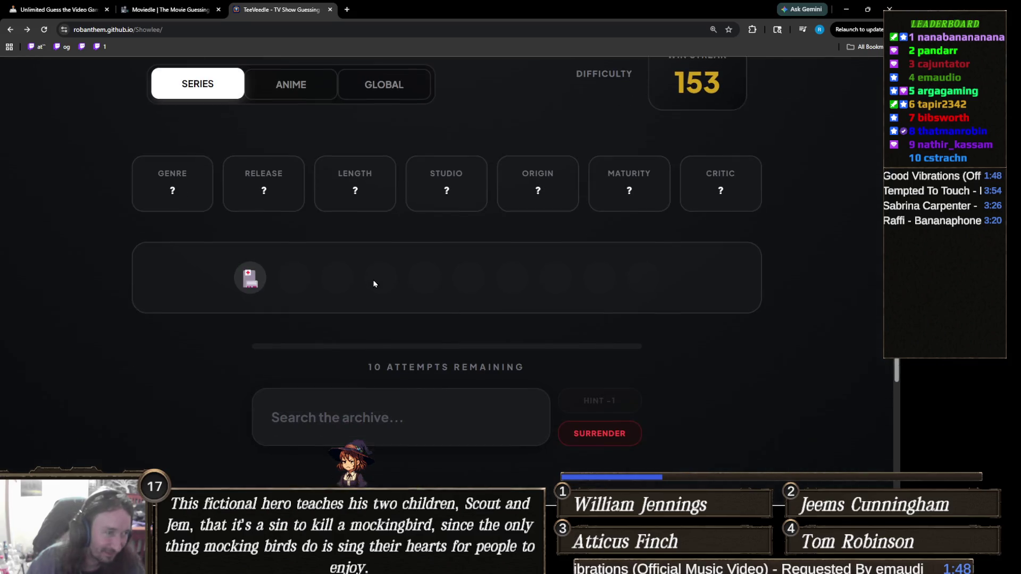
left_click(448, 412)
type("ER")
key("Return")
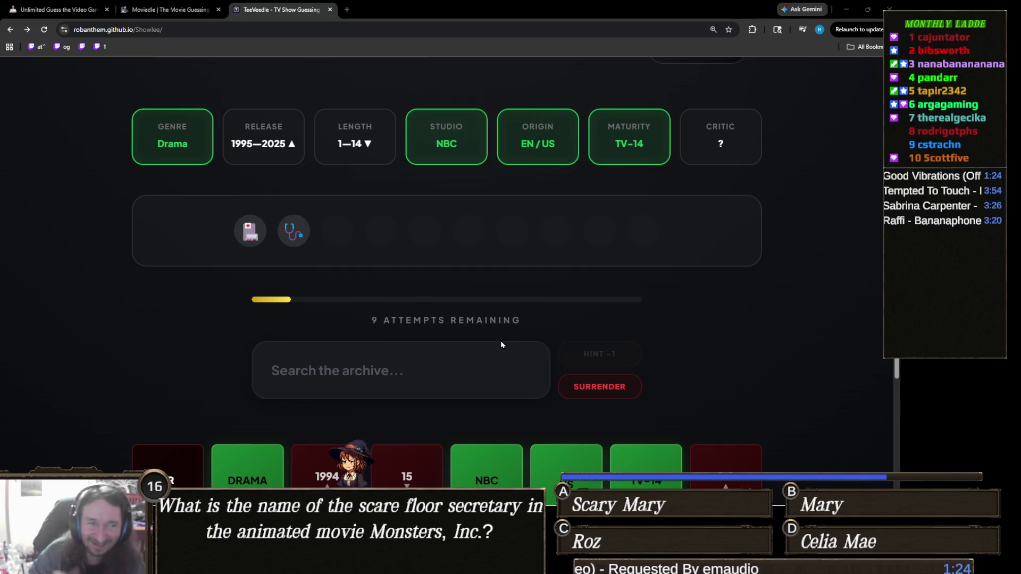
Step: Replace the 'grey' search with 'scrub' and submit Scrubs as the second guess
left_click(395, 356)
type("grey")
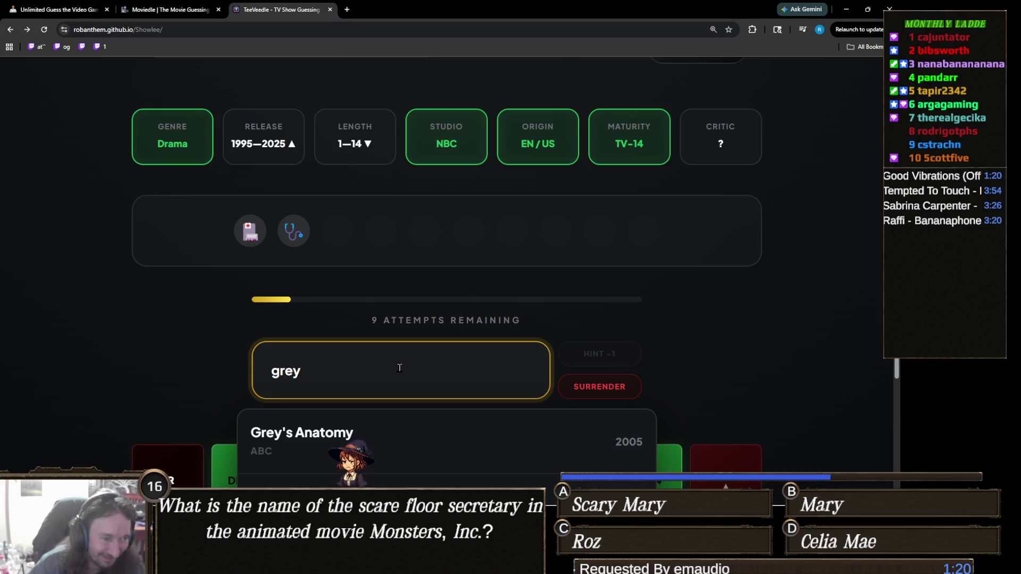
key("ctrl+a")
type("scrub")
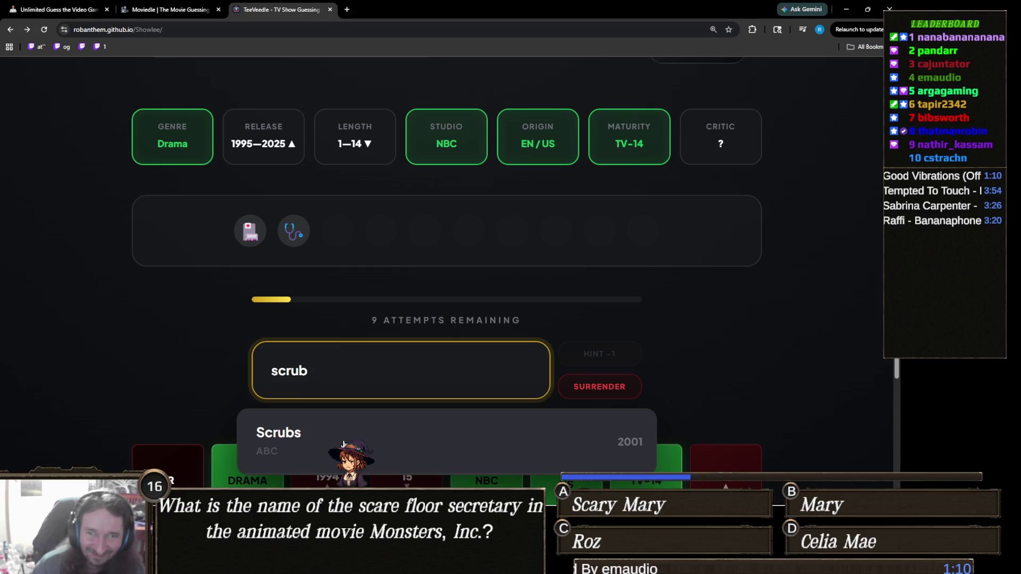
left_click(343, 444)
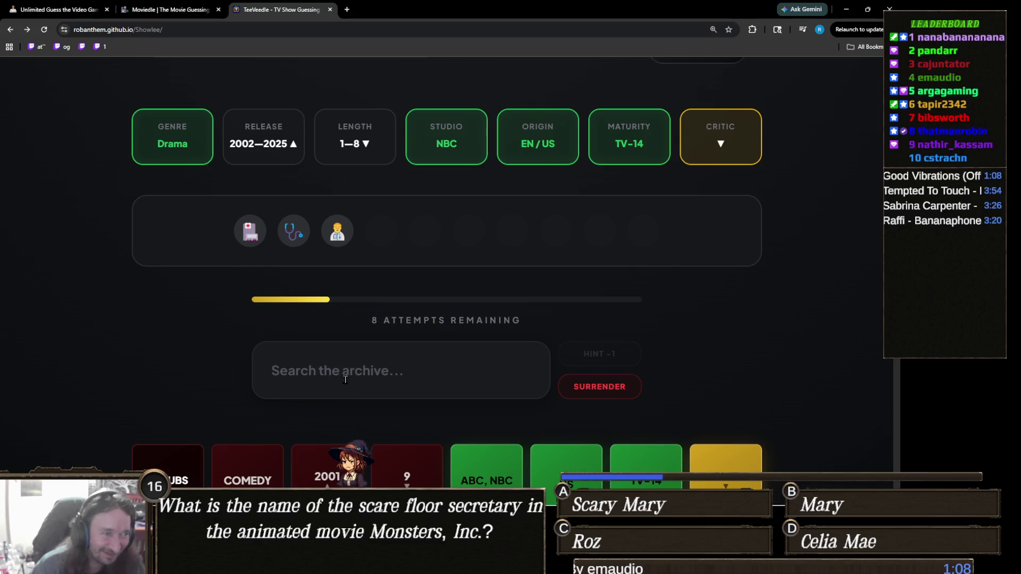
Step: Search for 'house', then clear the search field without guessing
left_click(427, 368)
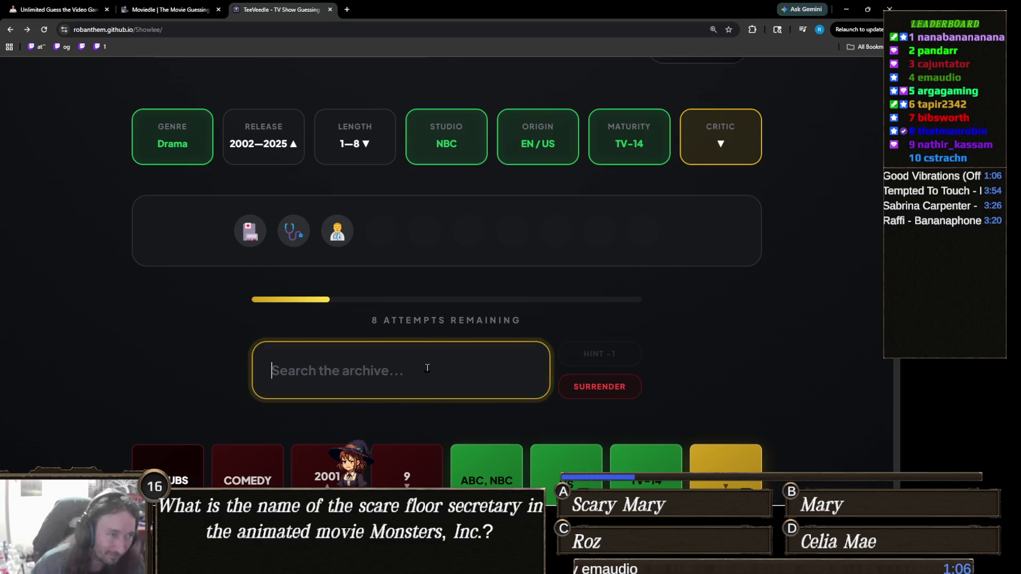
type("house")
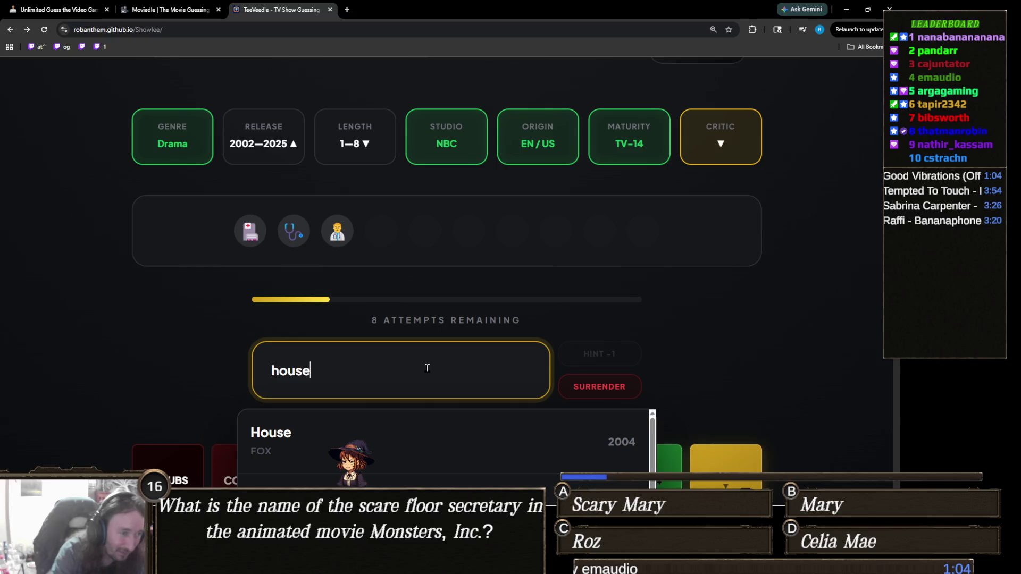
scroll(297, 343, "down", 3)
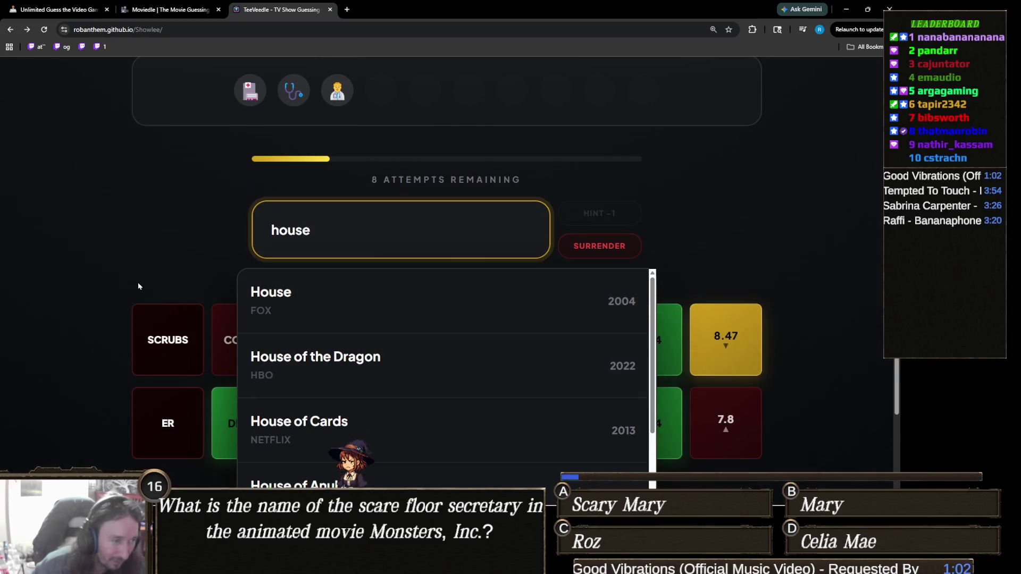
scroll(209, 303, "up", 2)
key("ctrl+a")
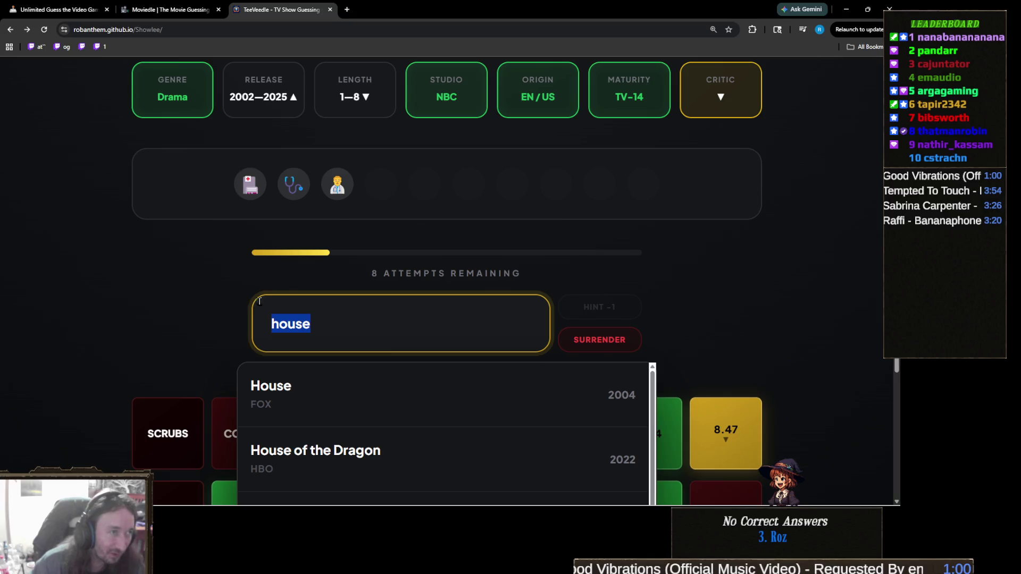
key("BackSpace")
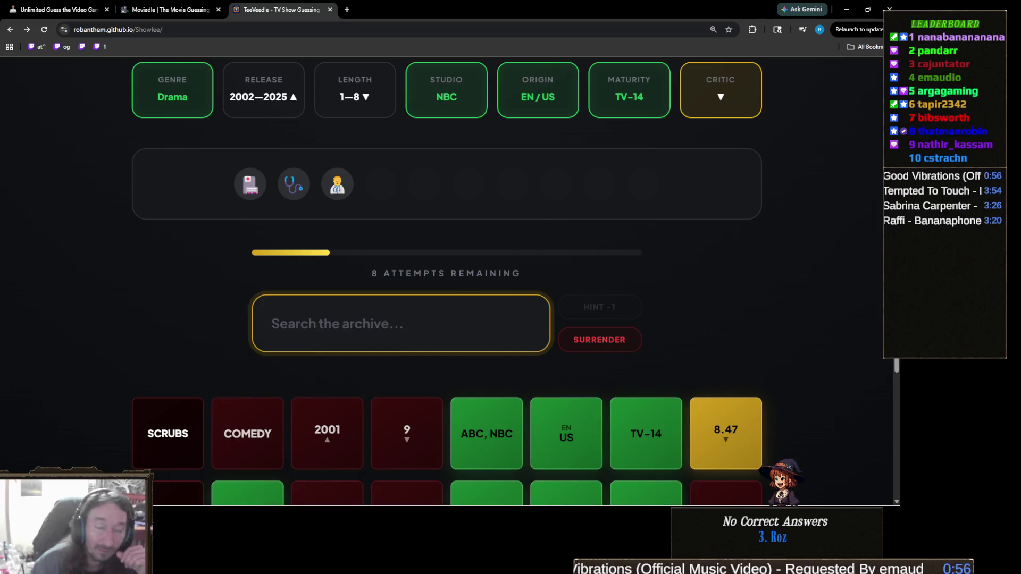
scroll(684, 209, "down", 4)
scroll(705, 191, "up", 5)
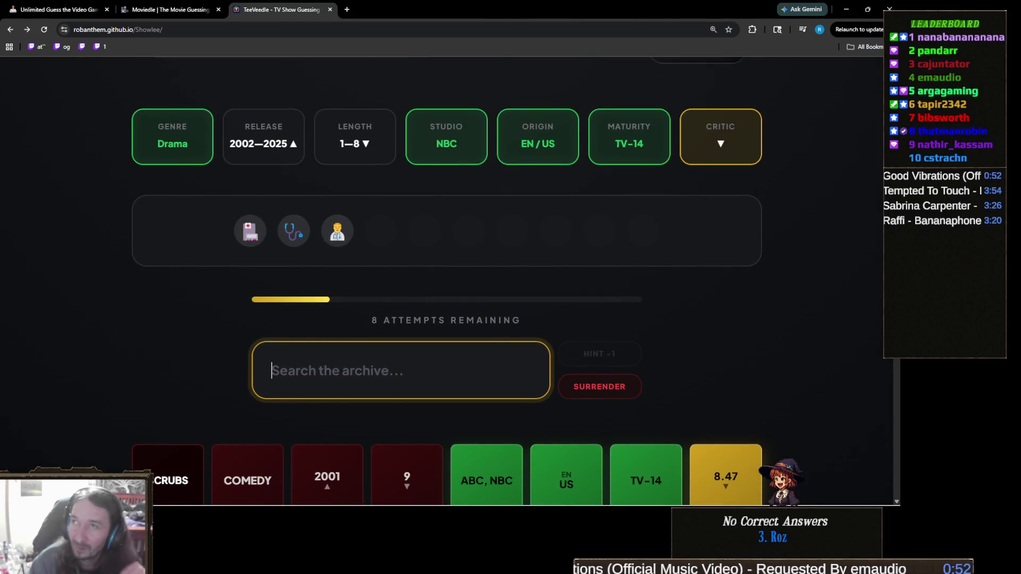
left_click(863, 245)
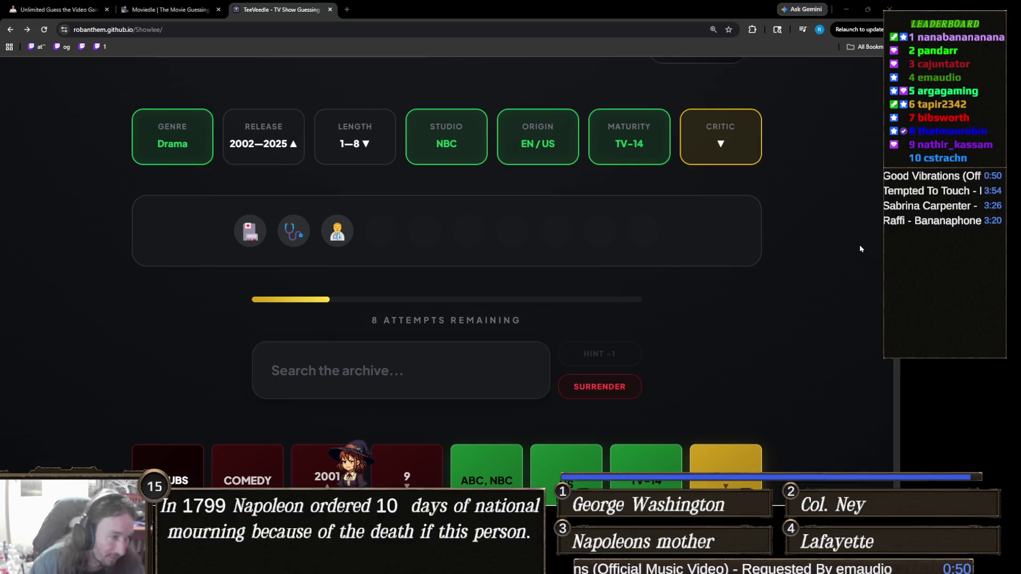
Step: Review the guess board, then return to the show search field
scroll(831, 291, "down", 2)
scroll(831, 291, "up", 2)
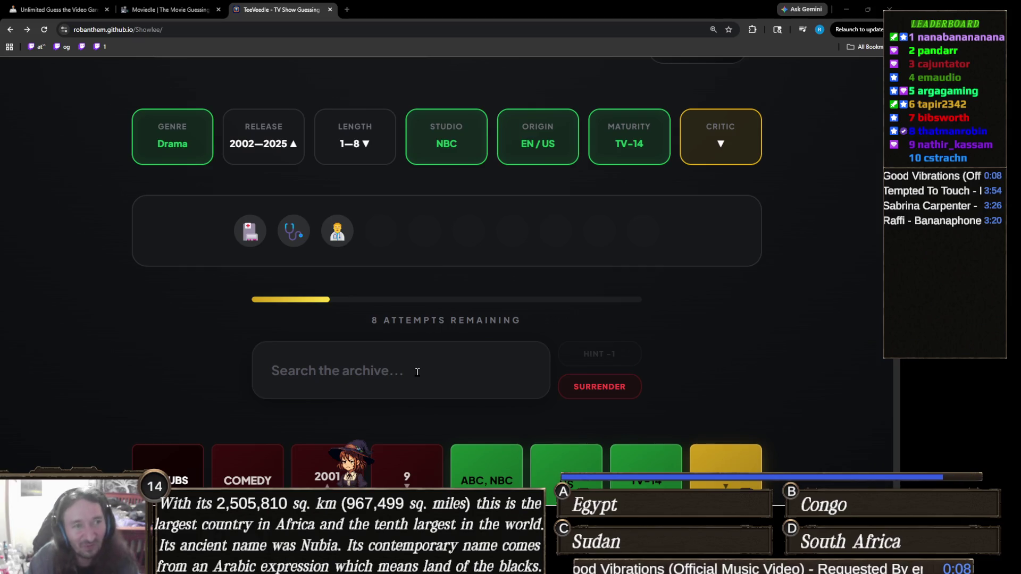
left_click(418, 367)
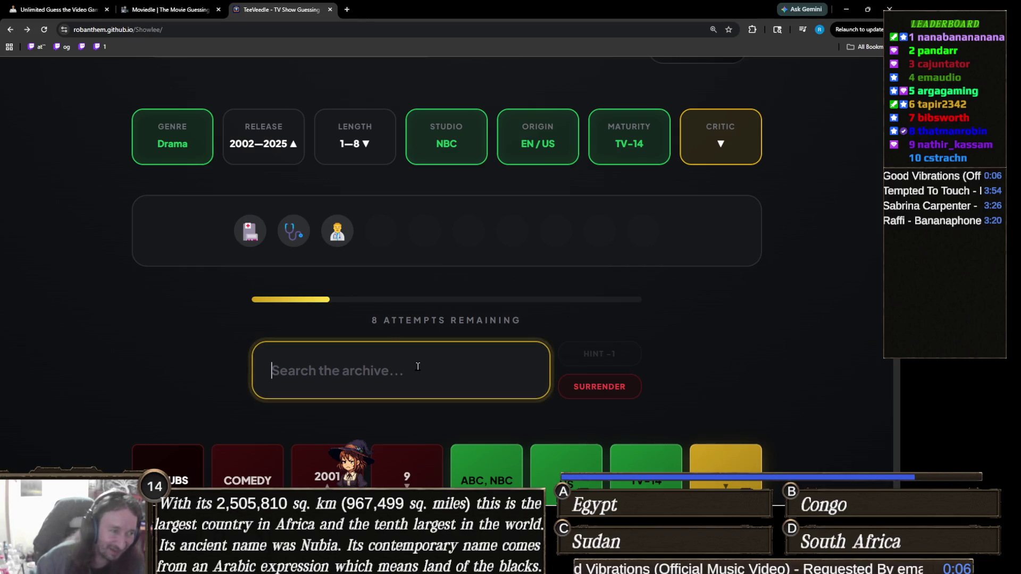
Step: Replace the 'bone' search with 'chicago me' and submit Chicago Med as the third guess
type("bone")
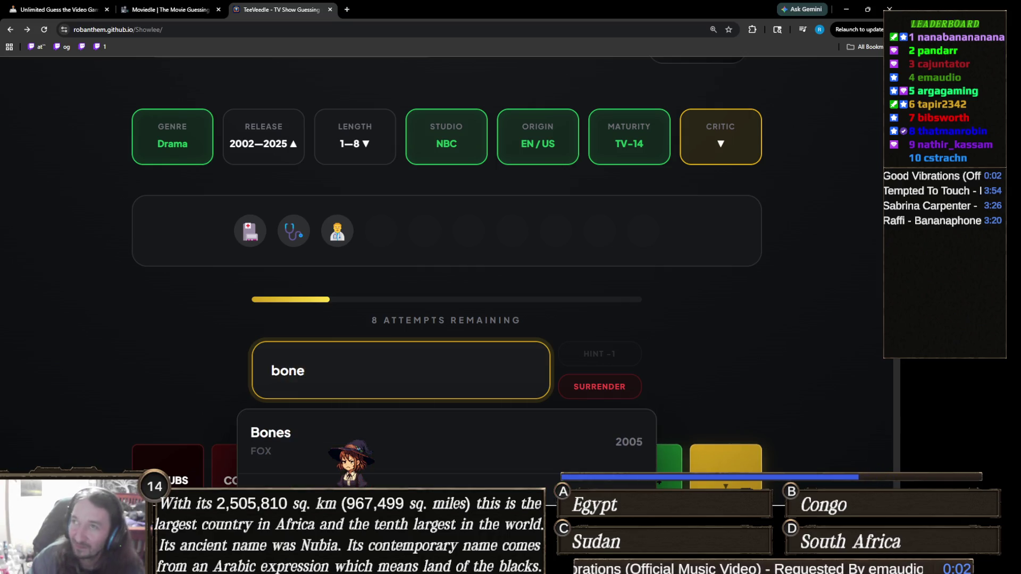
key("alt+Tab")
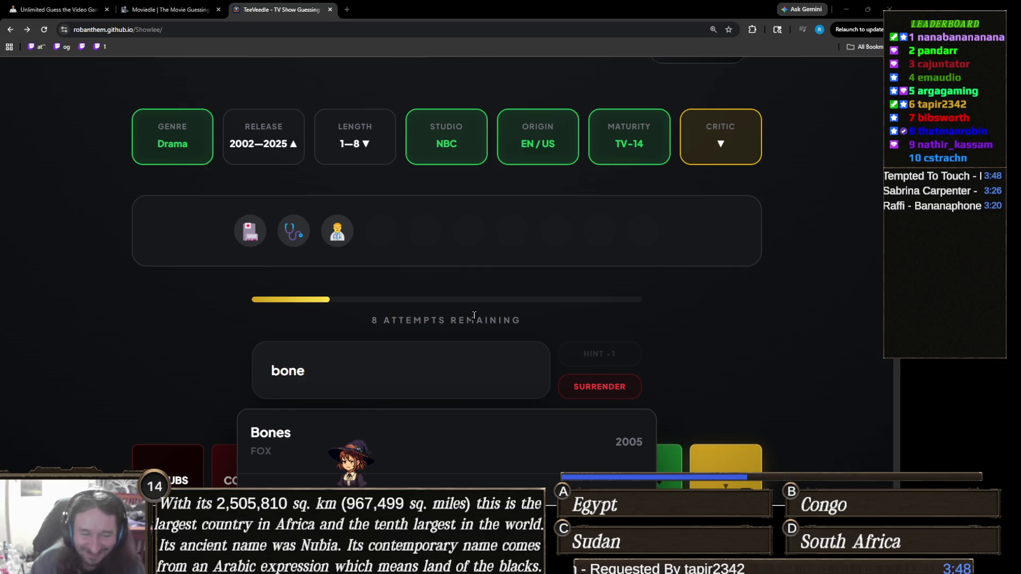
left_click(336, 373)
key("ctrl+a")
type("chicago me")
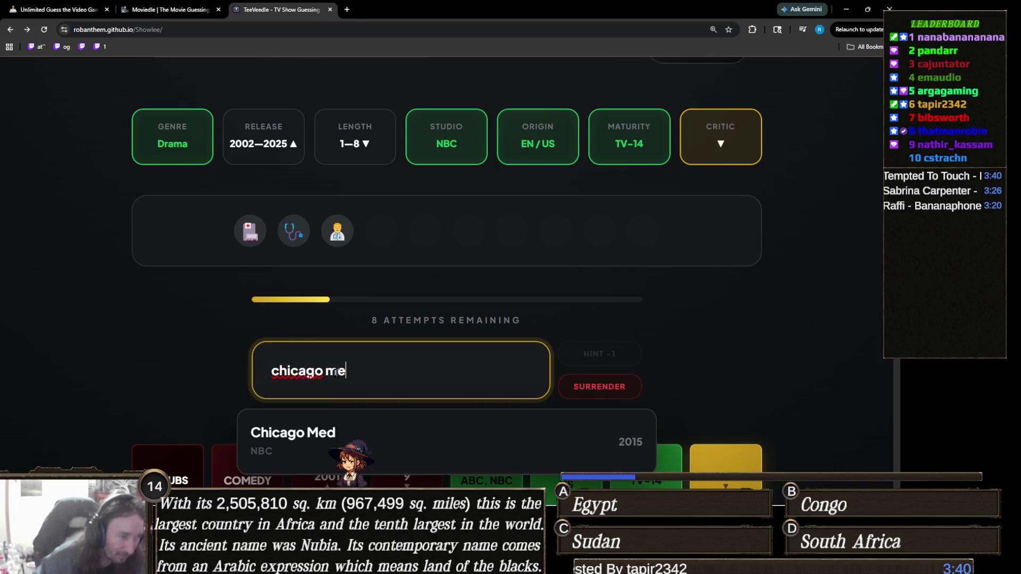
left_click(367, 433)
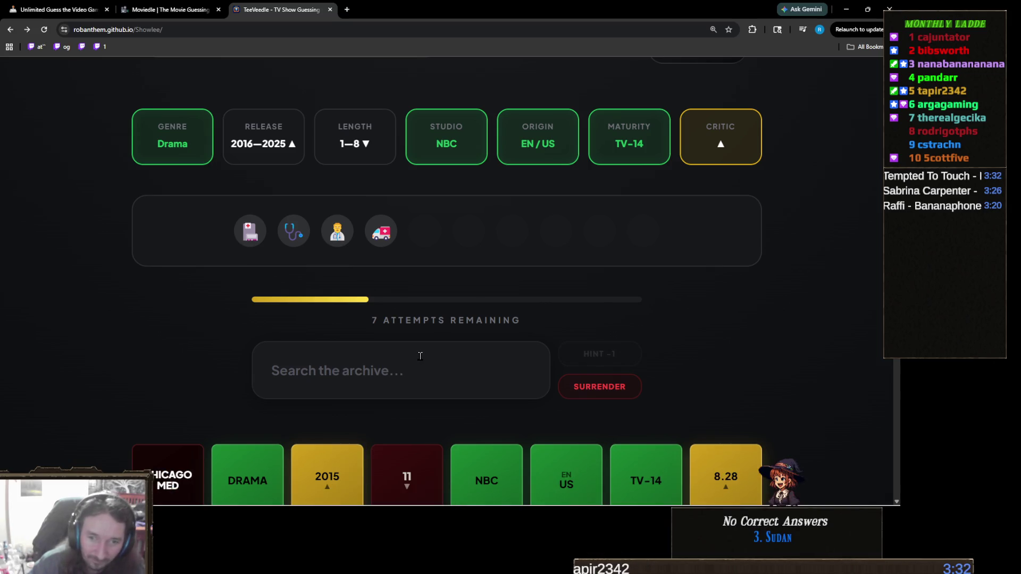
left_click(420, 355)
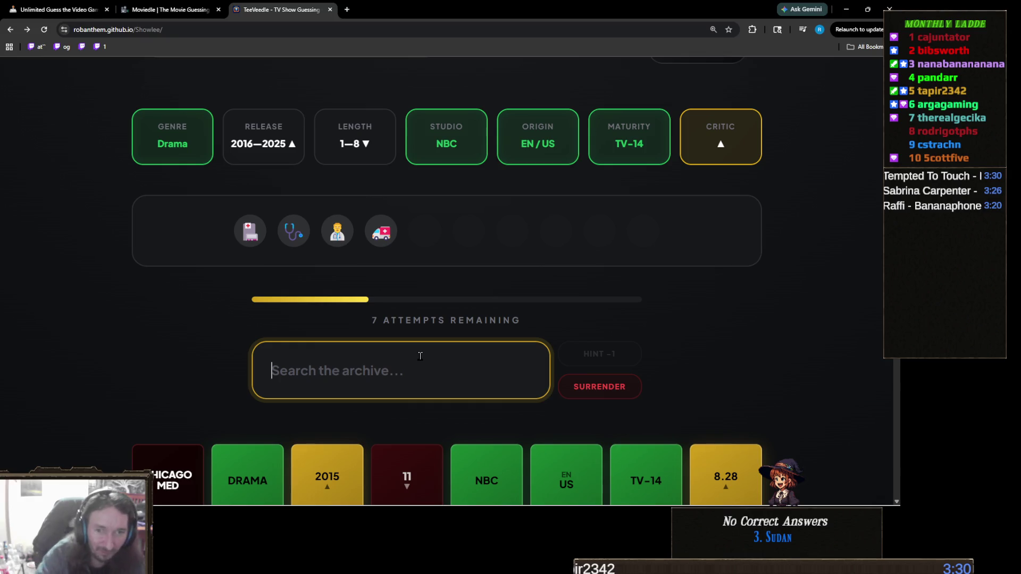
Step: Search for 'med' and scroll through the matching show titles
type("parame")
key("BackSpace")
key("BackSpace")
key("BackSpace")
type("med")
scroll(103, 259, "down", 2)
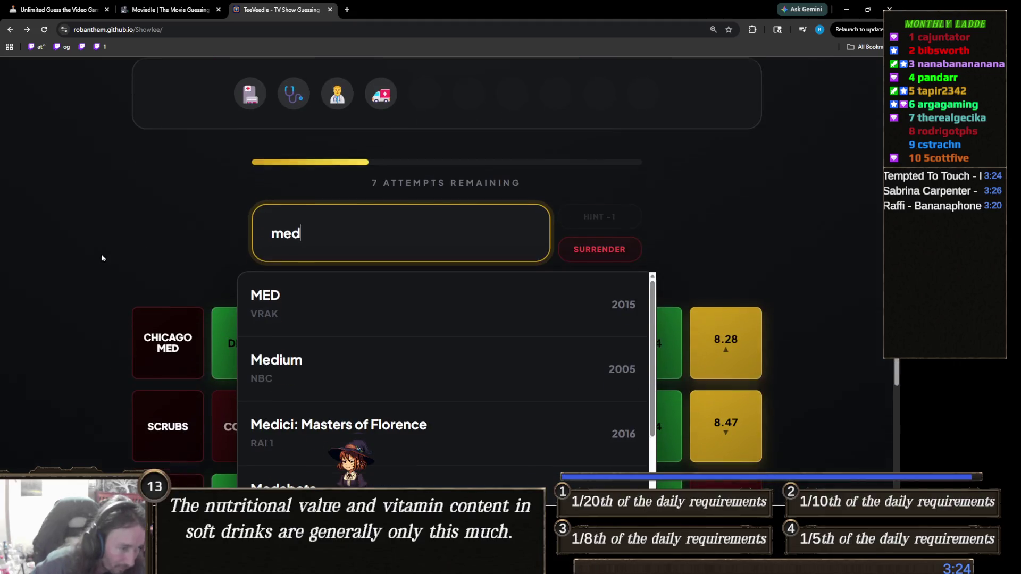
scroll(372, 340, "down", 3)
scroll(376, 358, "down", 3)
scroll(122, 335, "down", 3)
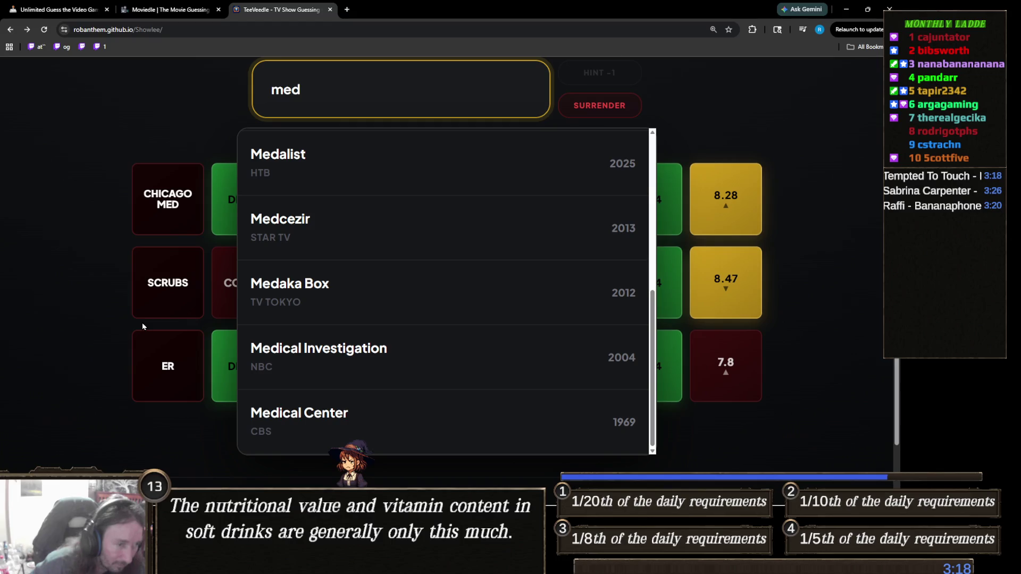
scroll(142, 327, "up", 5)
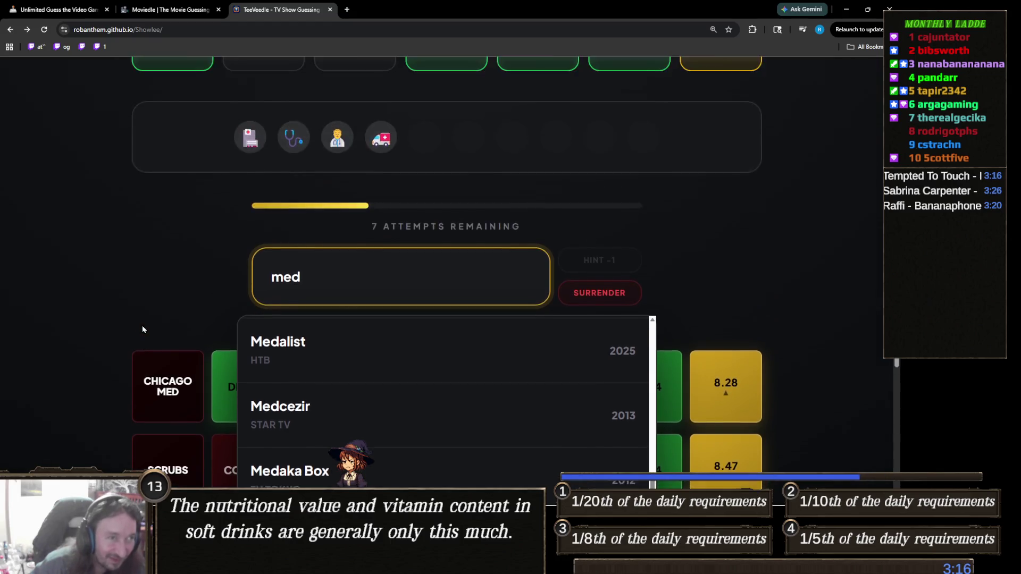
scroll(142, 329, "down", 1)
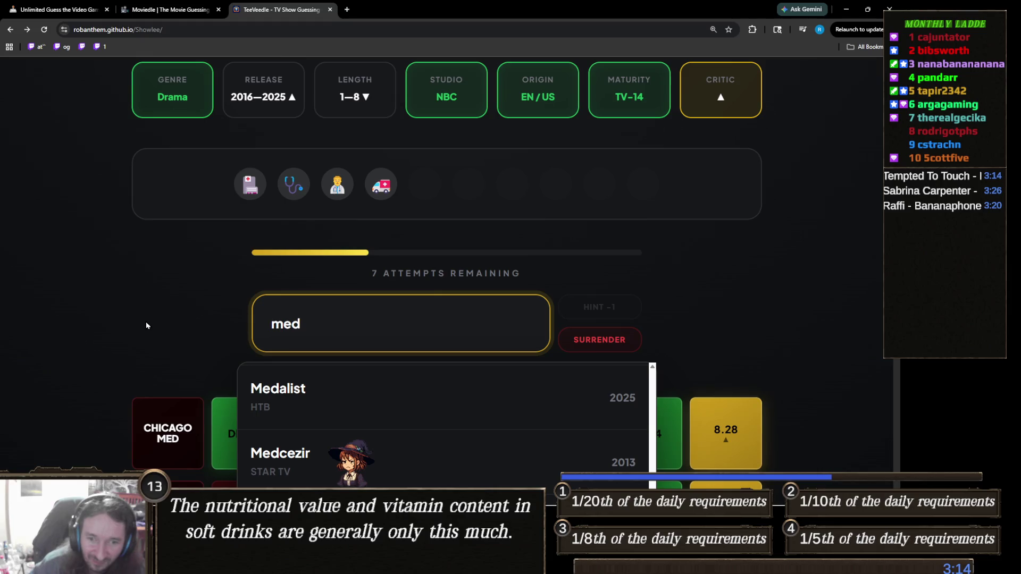
Step: Replace 'med' with 'wed' and submit Wednesday as the fourth guess
double_click(339, 333)
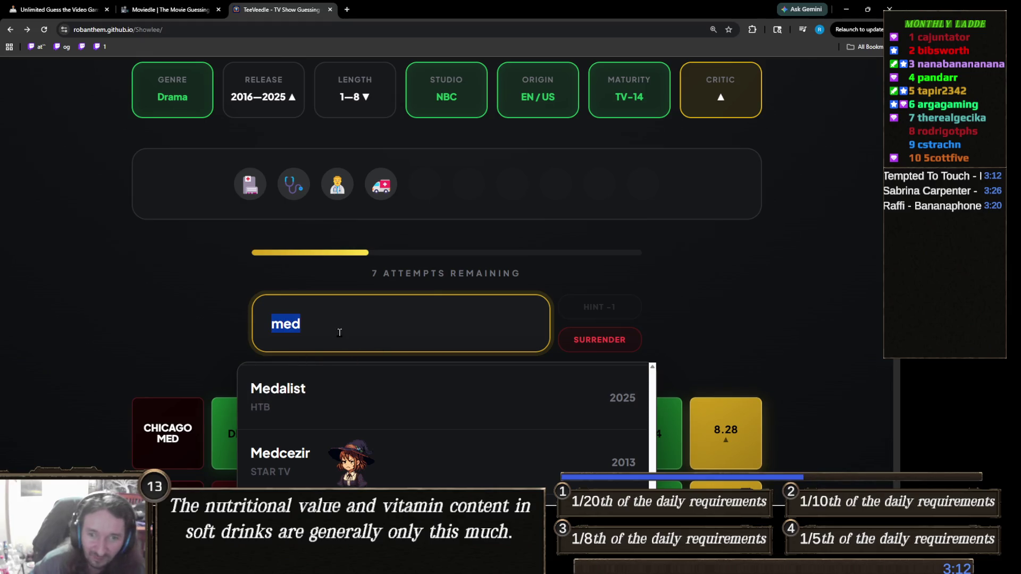
key("BackSpace")
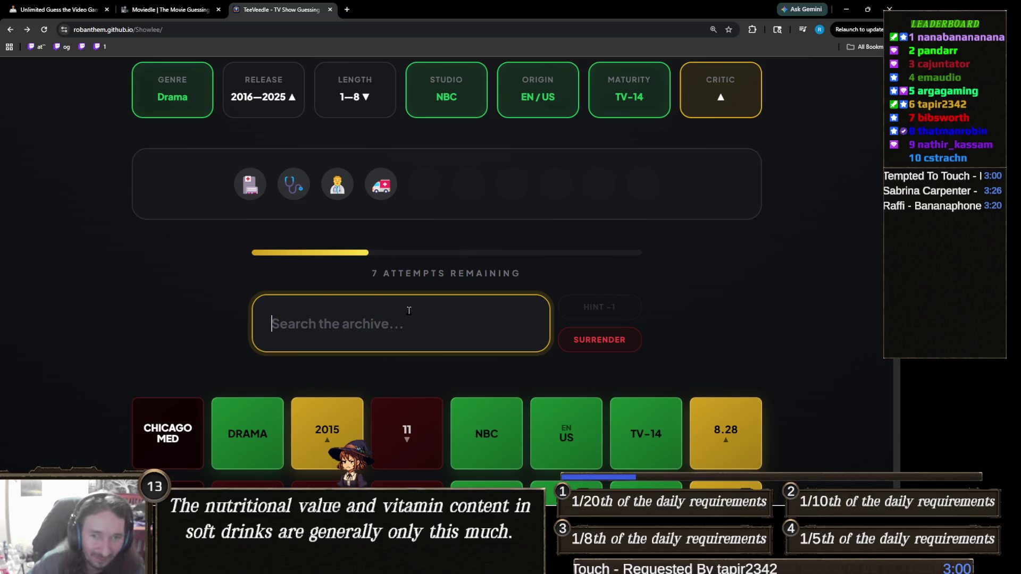
type("wed")
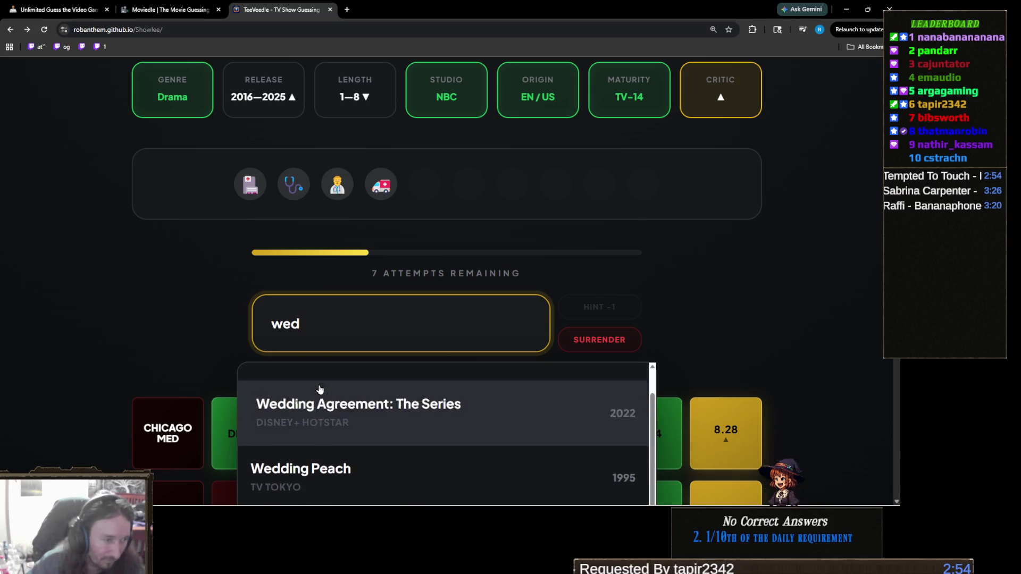
left_click(351, 393)
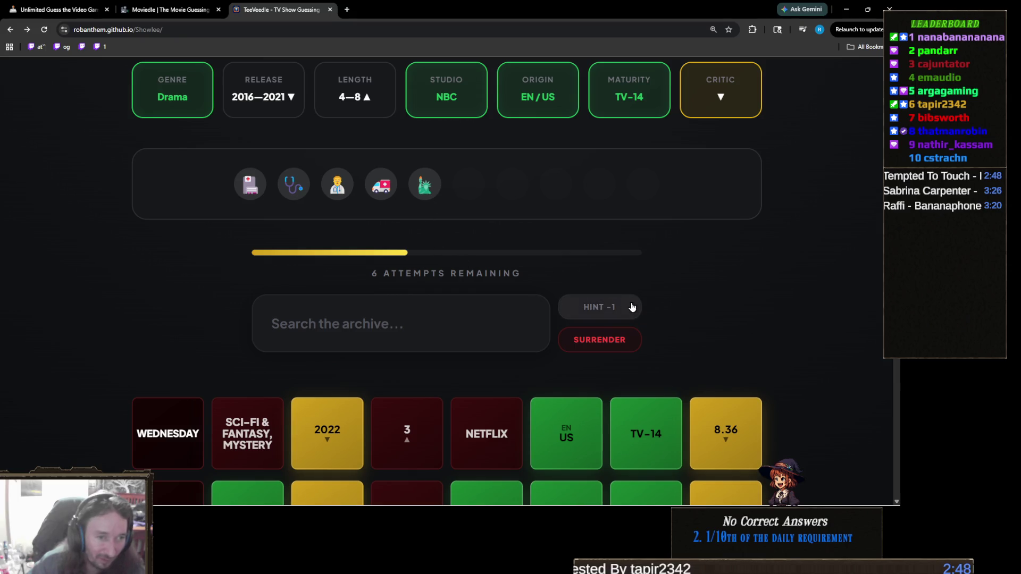
Step: Spend a hint to reveal the show's description, then search 'brilliant' for the next guess
left_click(611, 311)
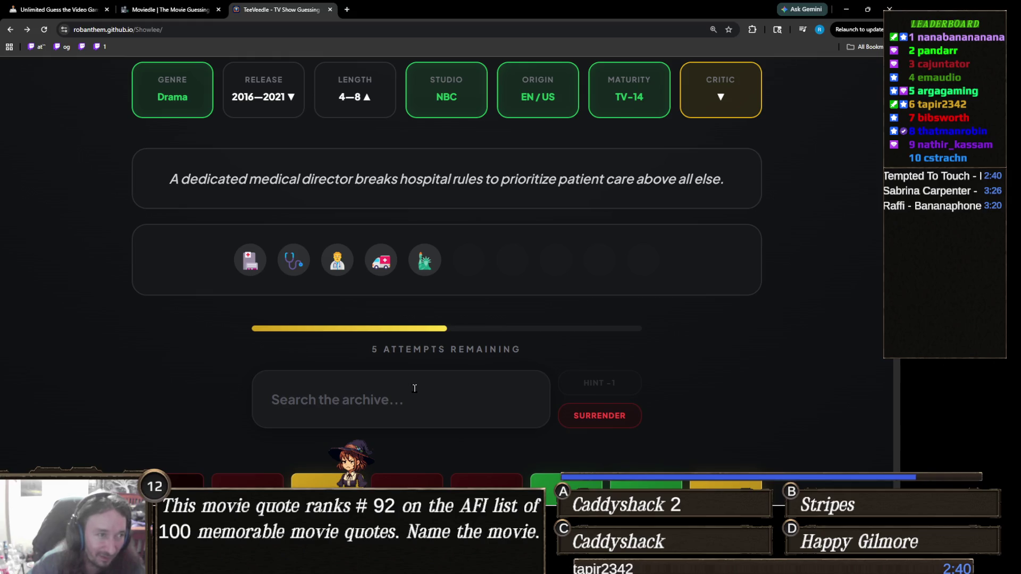
left_click(414, 388)
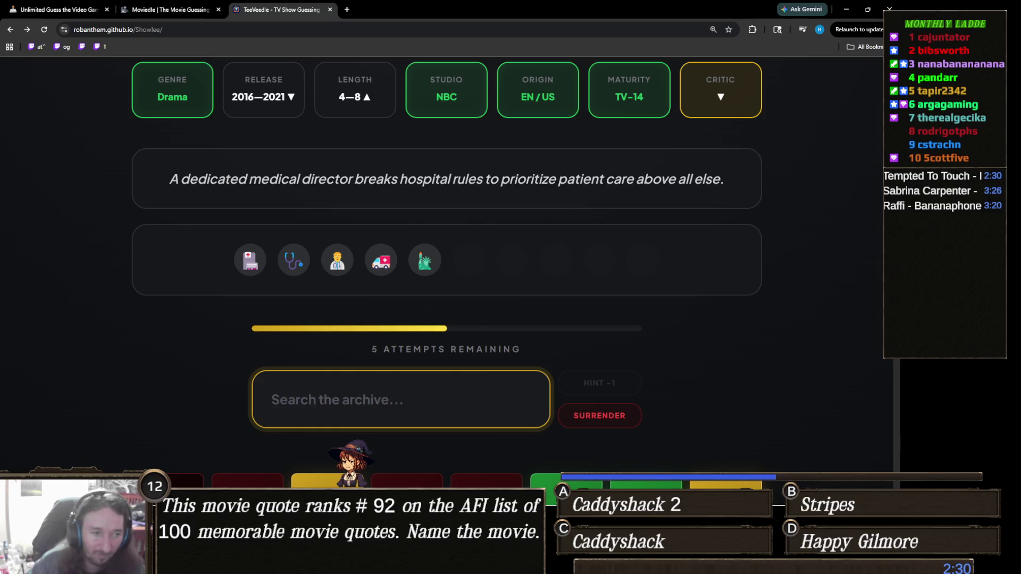
type("brillian")
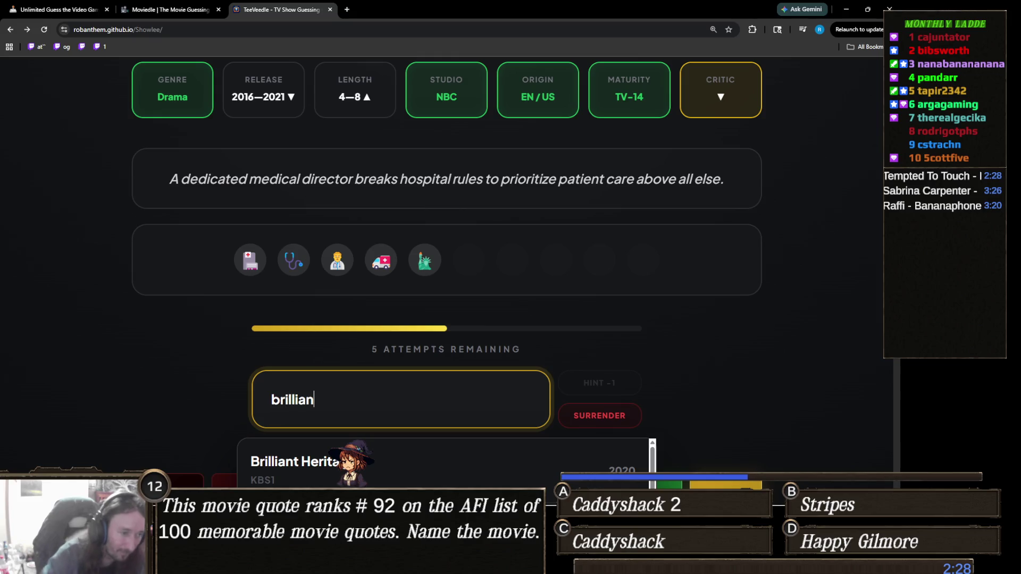
type("t")
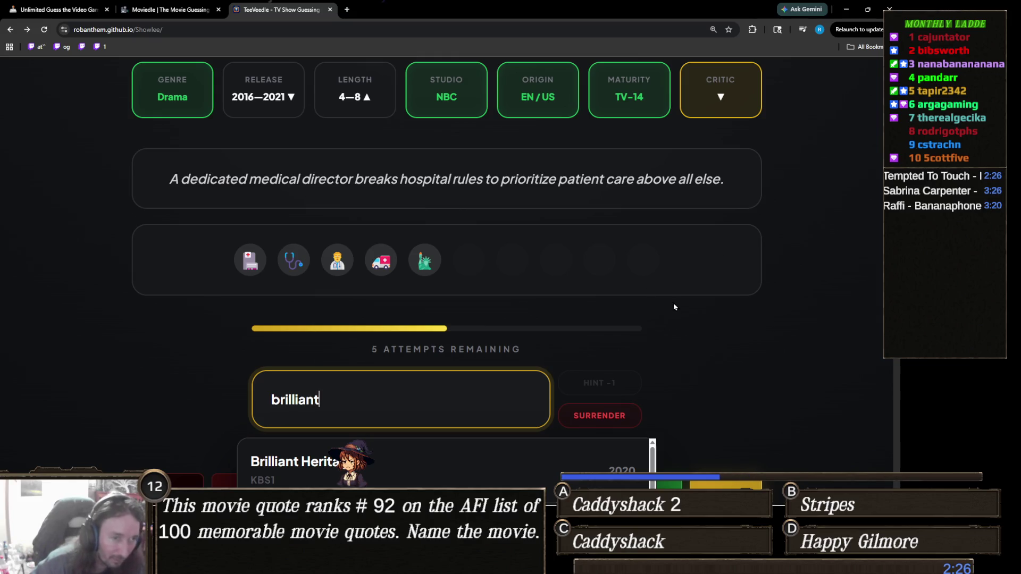
Step: Replace the 'brilliant' search with 'the resid' and submit The Resident as the fifth guess
scroll(402, 312, "down", 3)
scroll(394, 346, "down", 1)
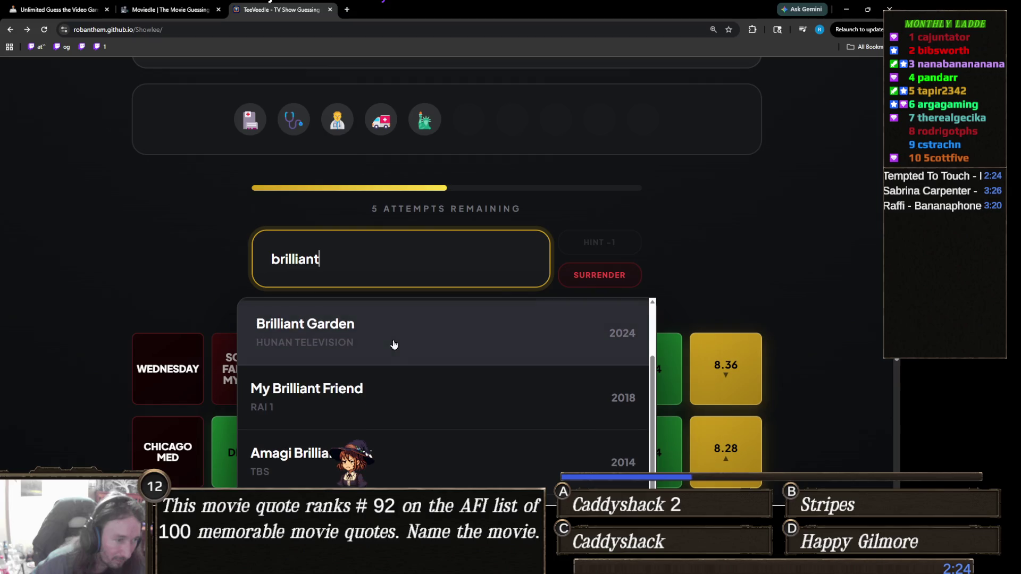
scroll(394, 346, "down", 2)
scroll(265, 343, "down", 2)
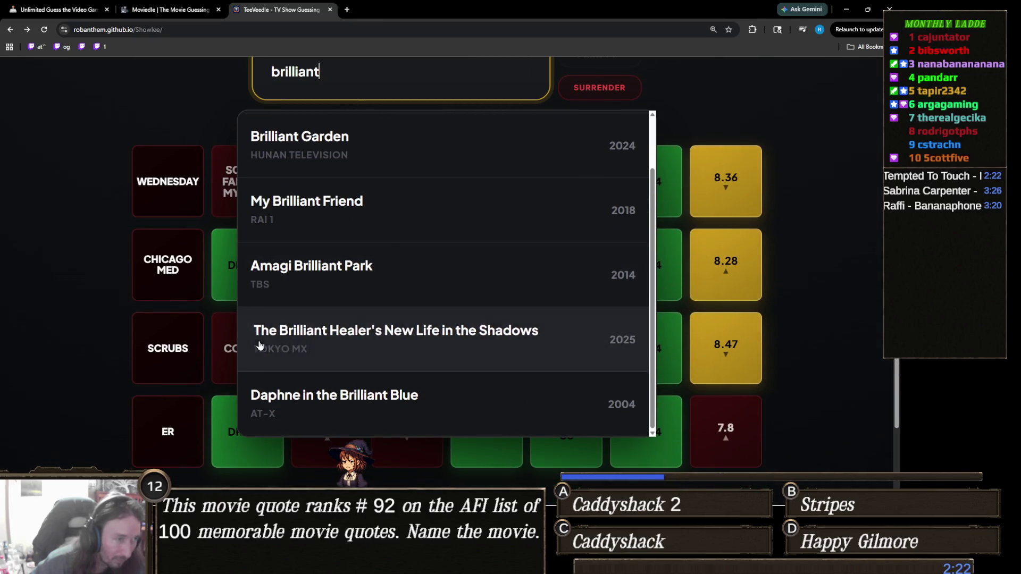
scroll(367, 358, "up", 3)
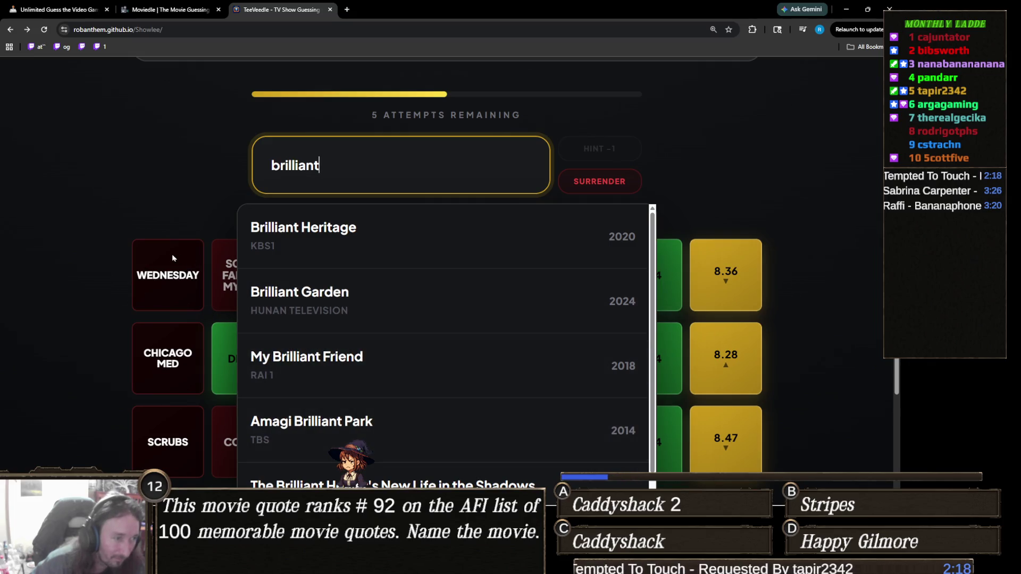
scroll(174, 258, "up", 3)
key("ctrl+a")
type("the resid")
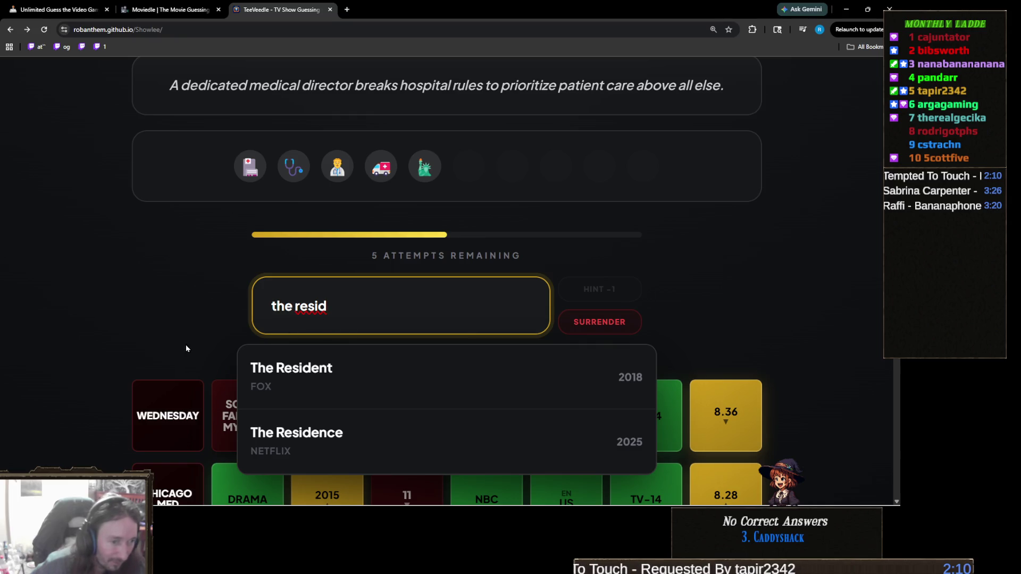
scroll(195, 338, "up", 3)
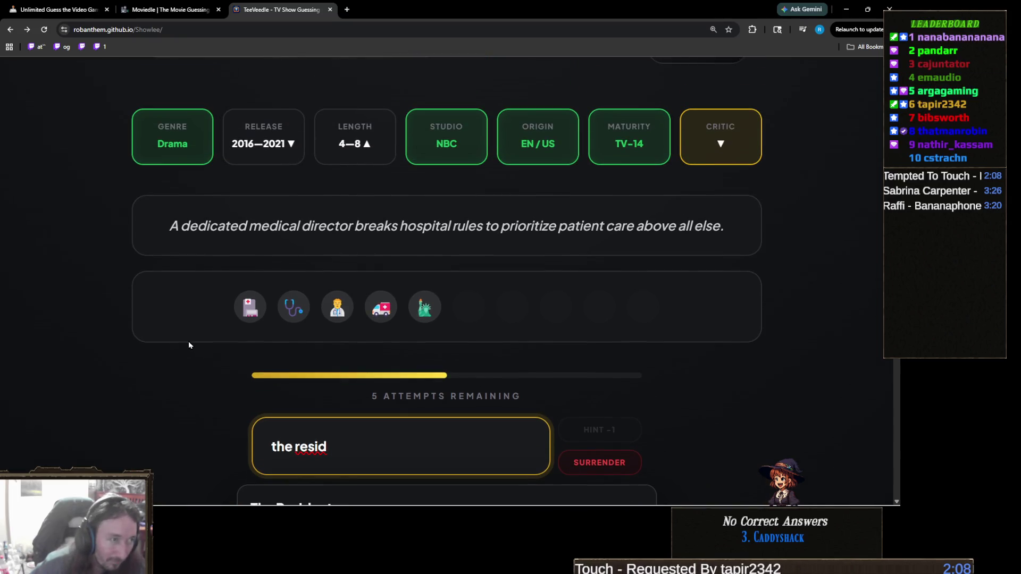
scroll(186, 337, "down", 4)
left_click(256, 331)
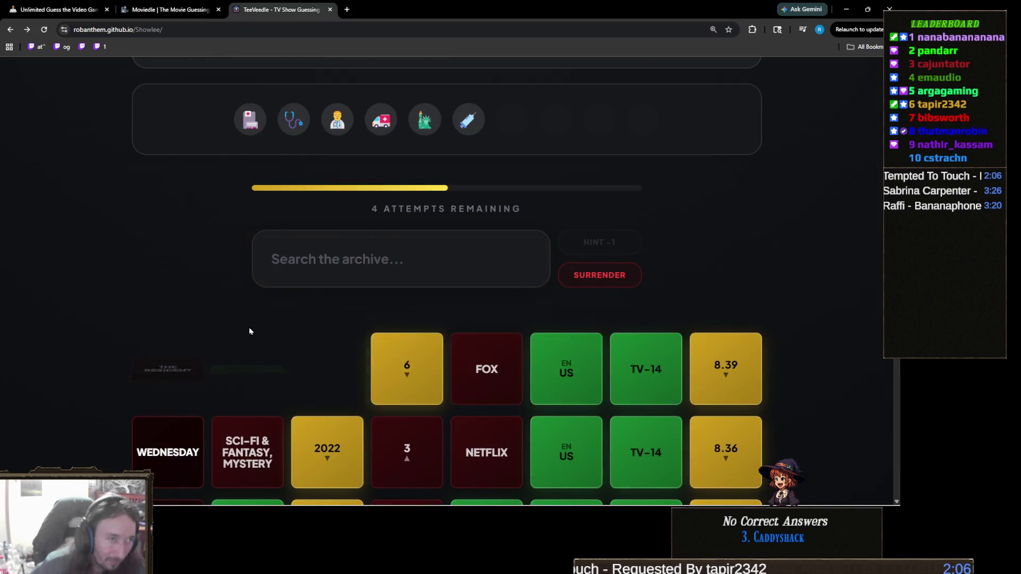
scroll(266, 324, "up", 3)
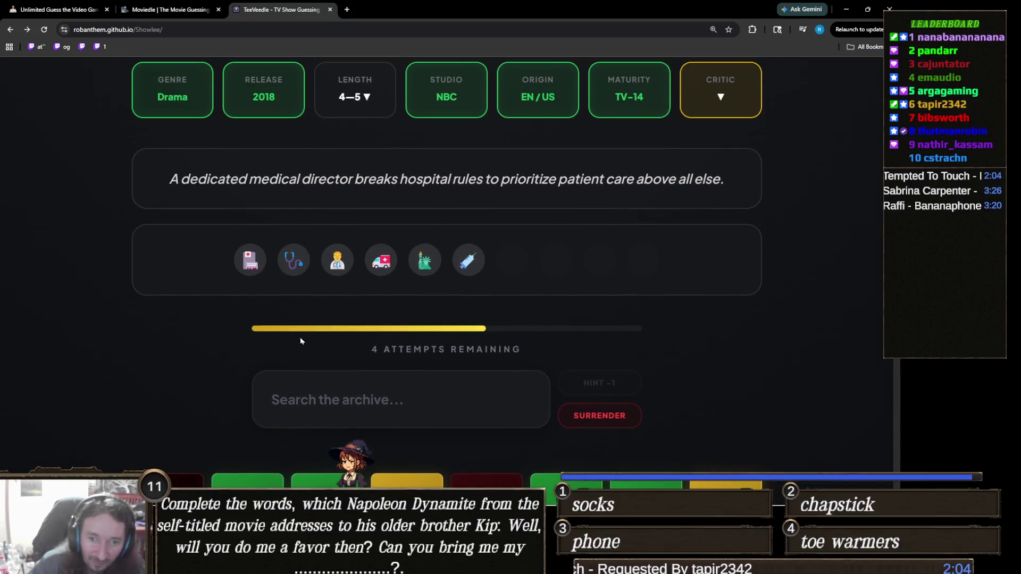
scroll(320, 324, "up", 1)
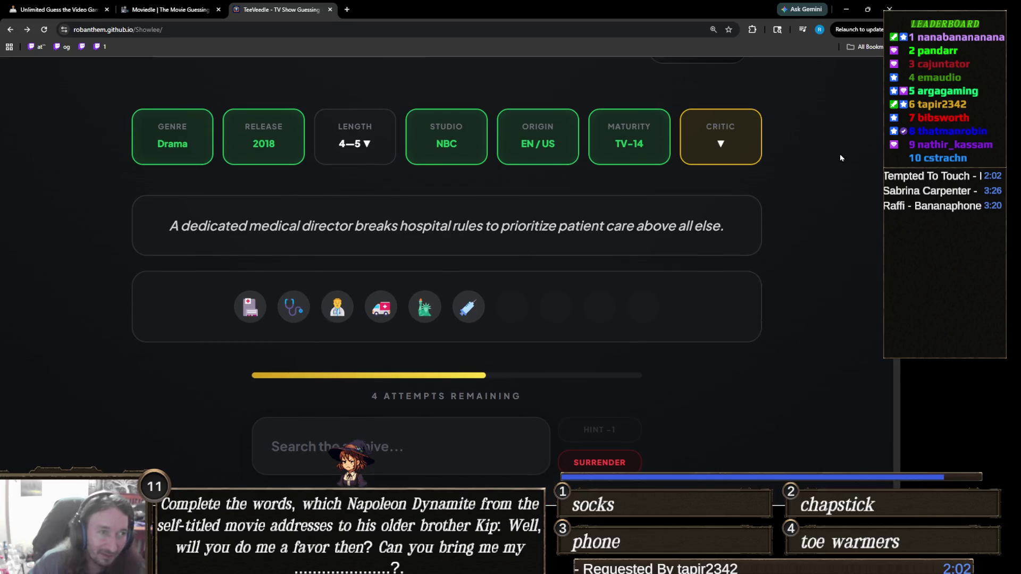
scroll(426, 212, "down", 3)
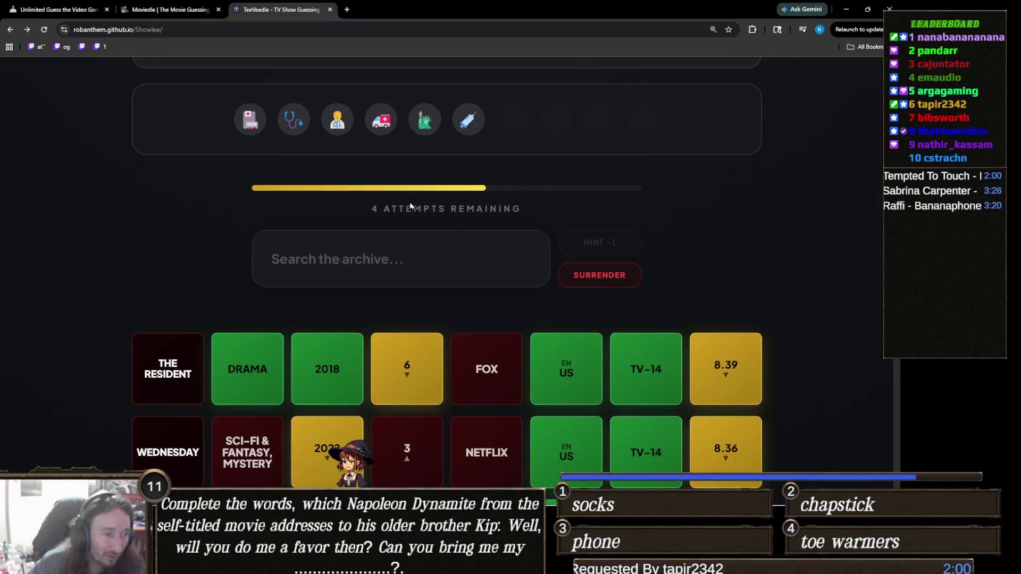
scroll(425, 210, "up", 1)
scroll(425, 209, "up", 2)
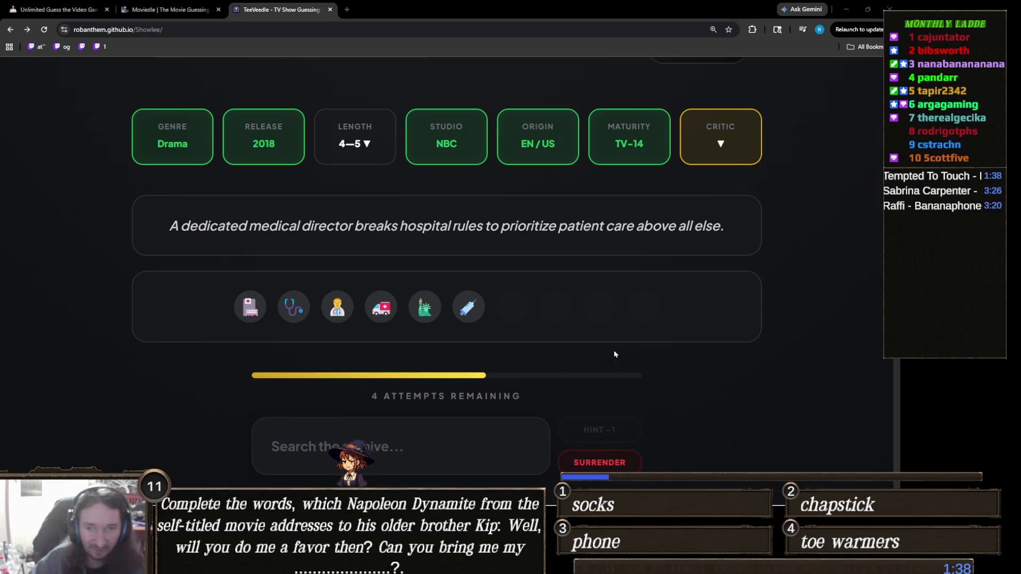
left_click(481, 420)
type("third wat")
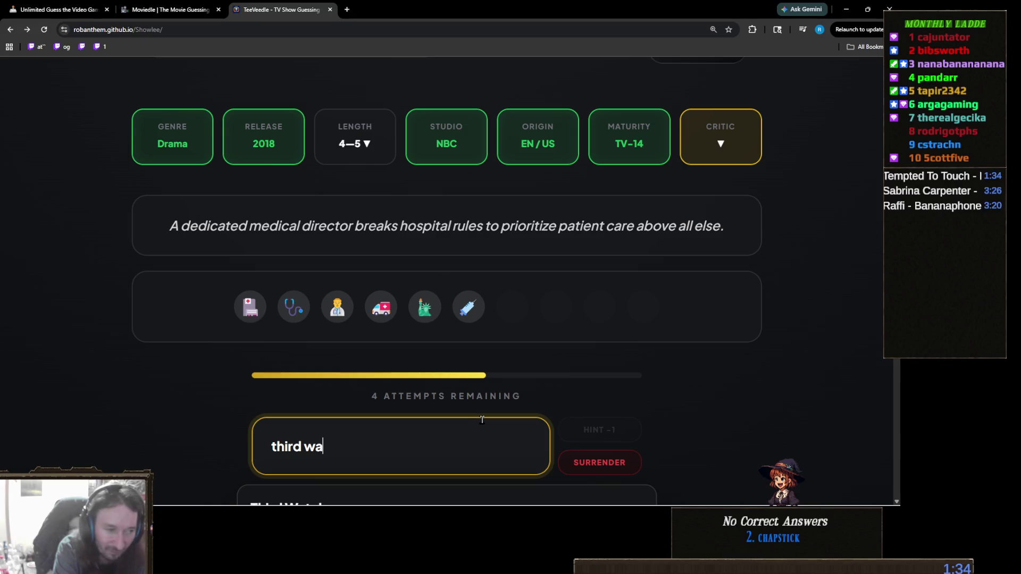
scroll(568, 406, "down", 3)
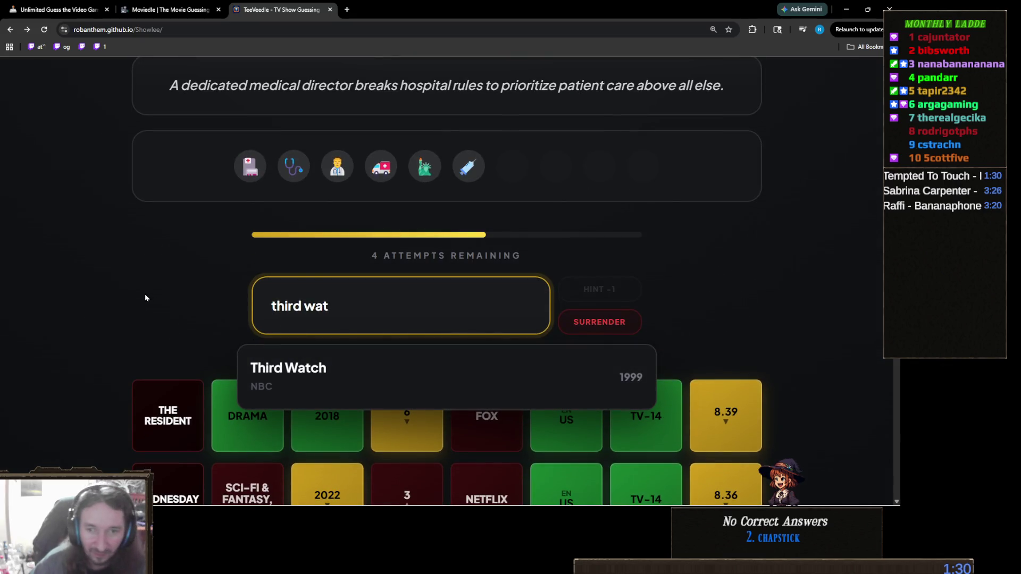
key("ctrl+a")
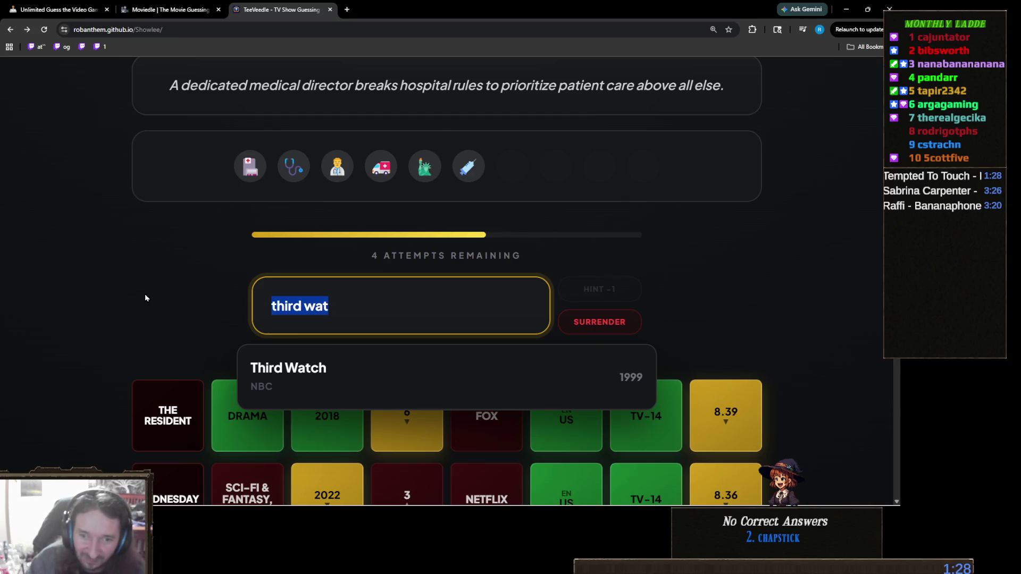
key("BackSpace")
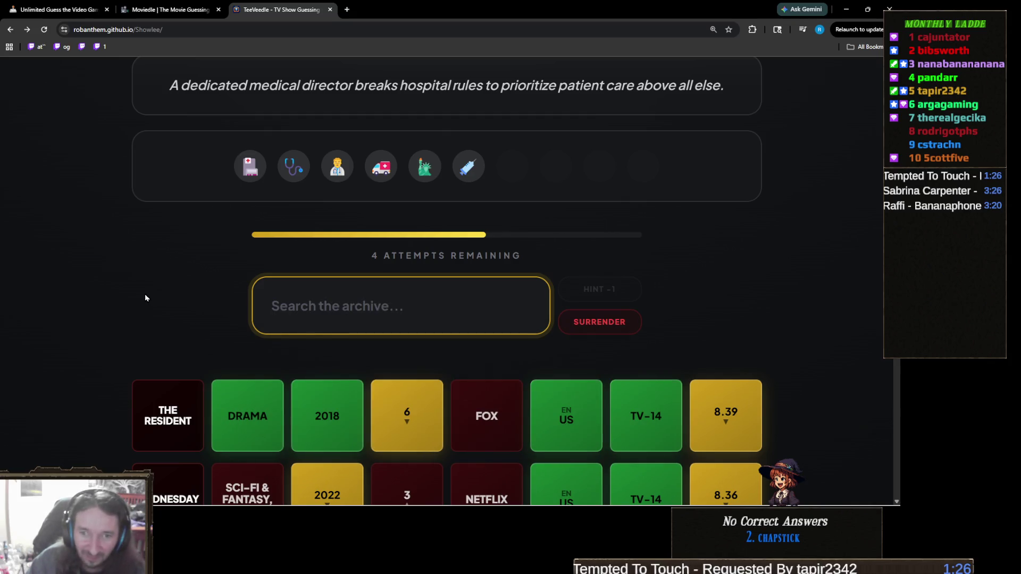
scroll(191, 323, "up", 3)
scroll(194, 323, "down", 2)
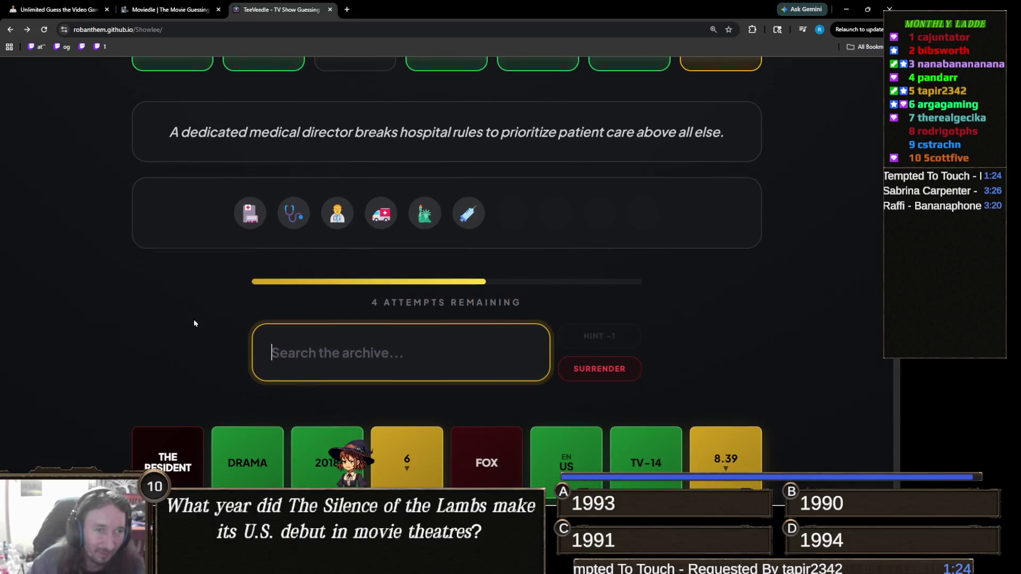
scroll(194, 323, "up", 1)
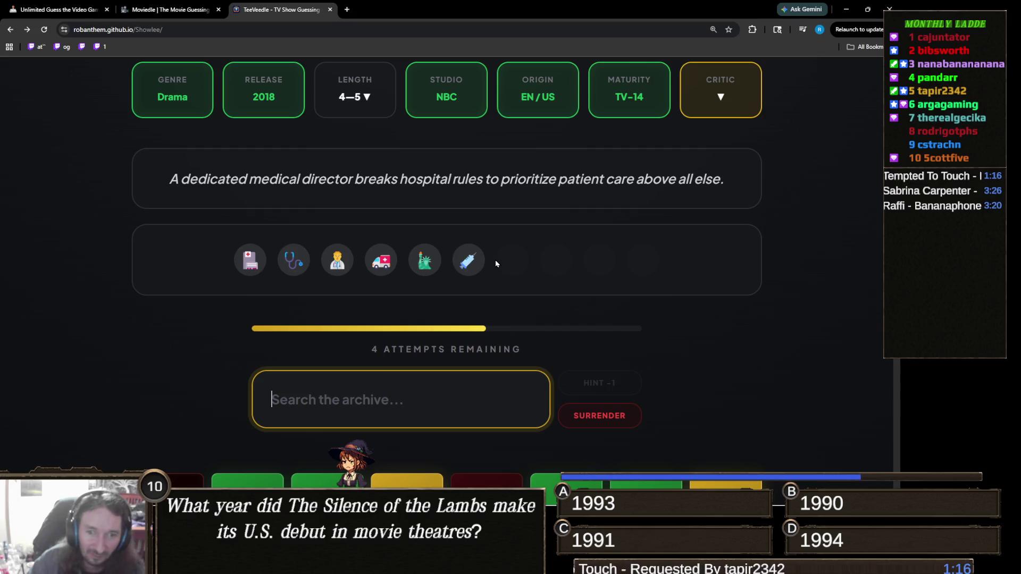
Step: Submit New Amsterdam via 'new am' and view the winning reveal
type("new am")
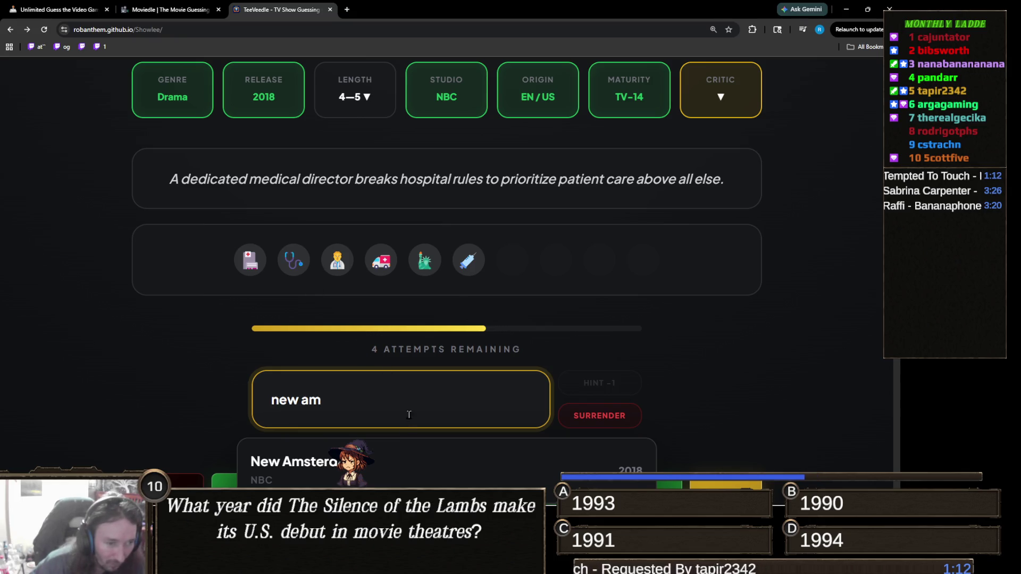
key("Return")
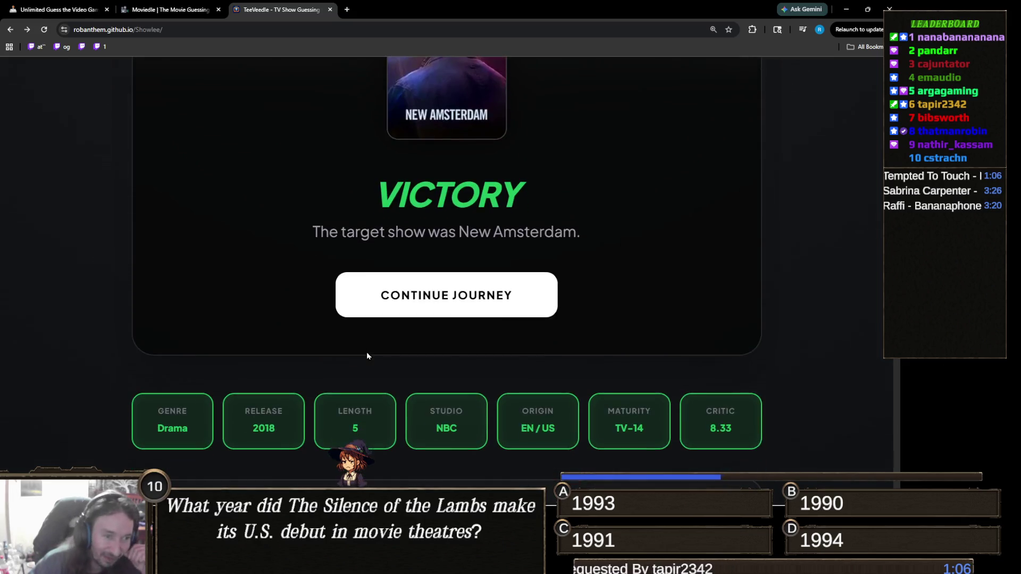
scroll(375, 354, "up", 3)
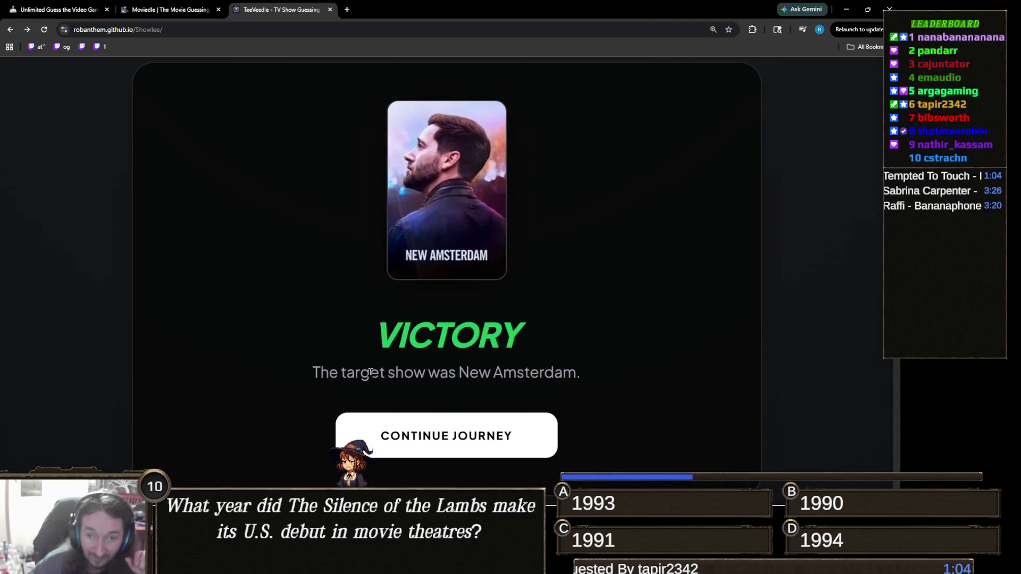
scroll(436, 323, "up", 1)
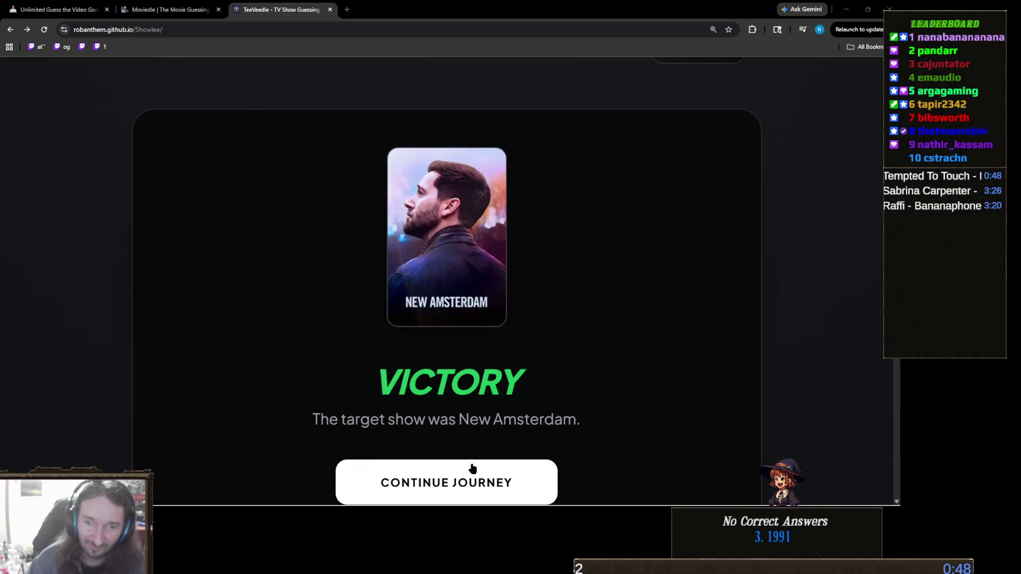
mouse_move(375, 496)
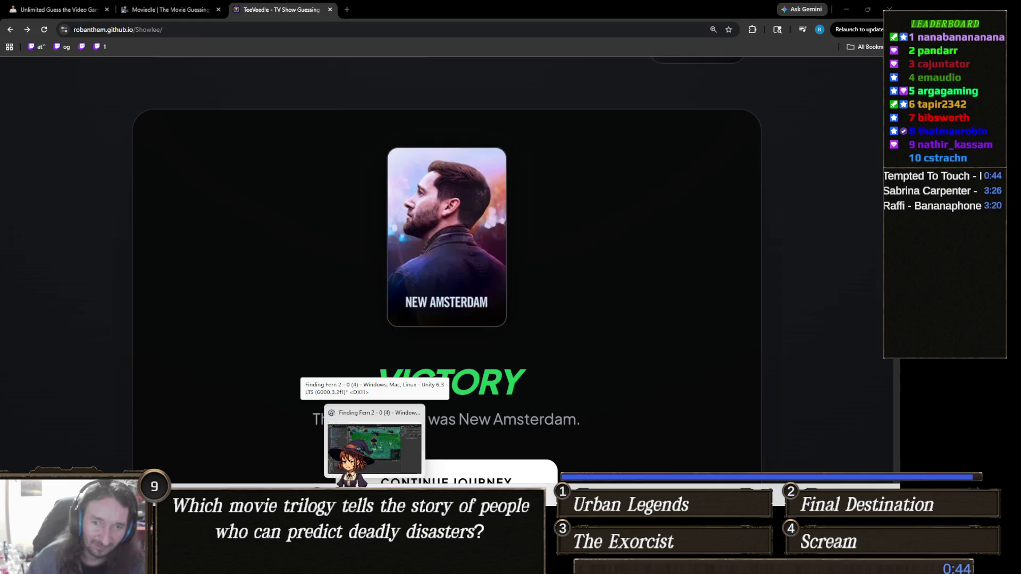
Step: Switch to the Finding Fern 2 Unity project and pan around the Animator state graph
left_click(375, 447)
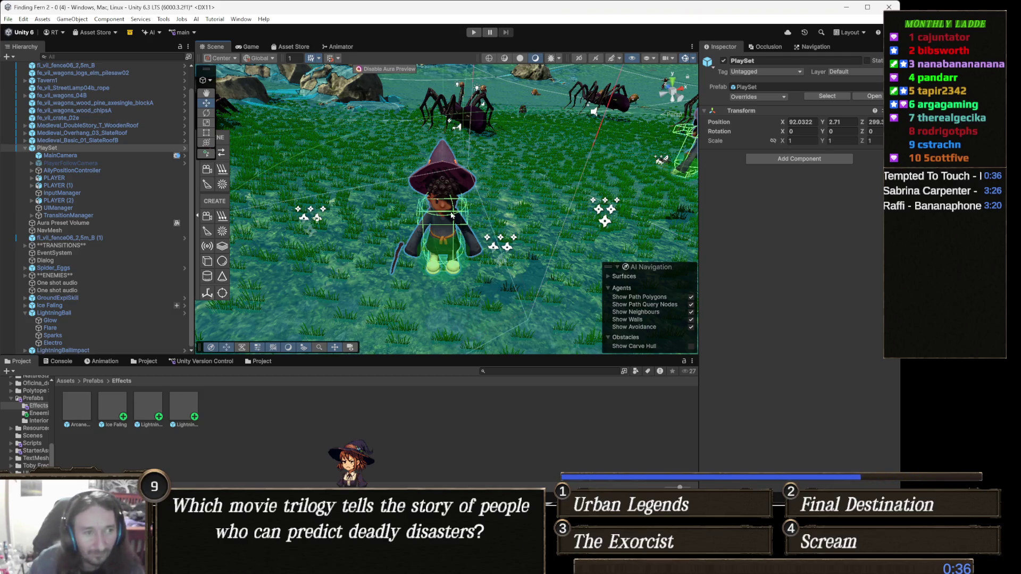
left_click(344, 47)
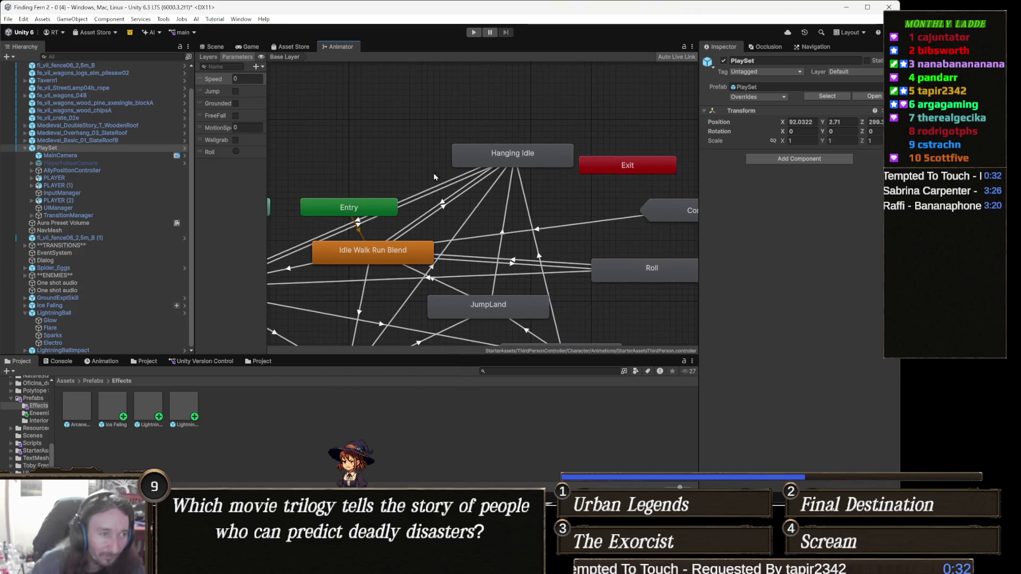
mouse_move(454, 201)
left_mouse_down()
mouse_move(505, 164)
mouse_move(403, 160)
left_mouse_up()
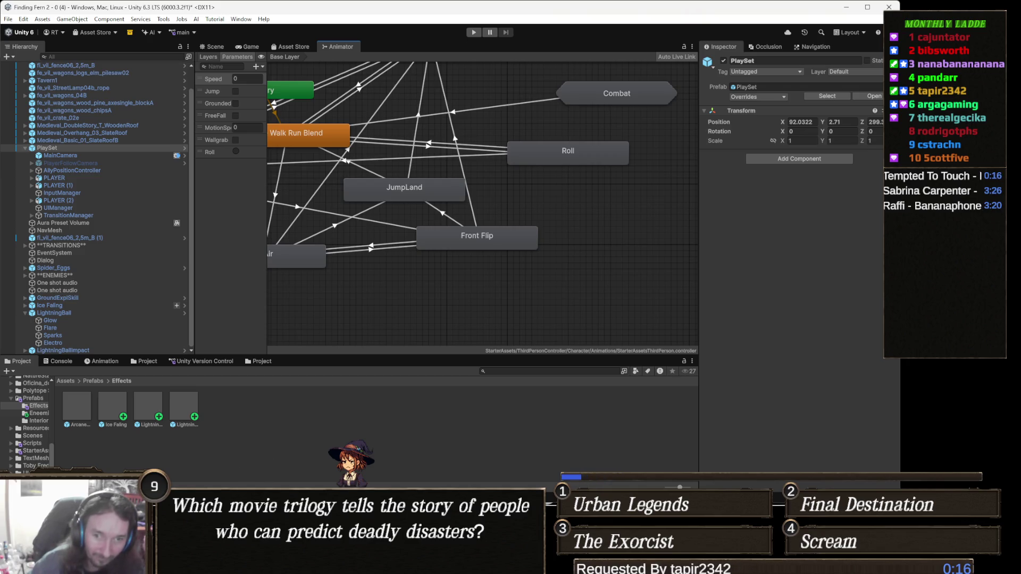
mouse_move(333, 494)
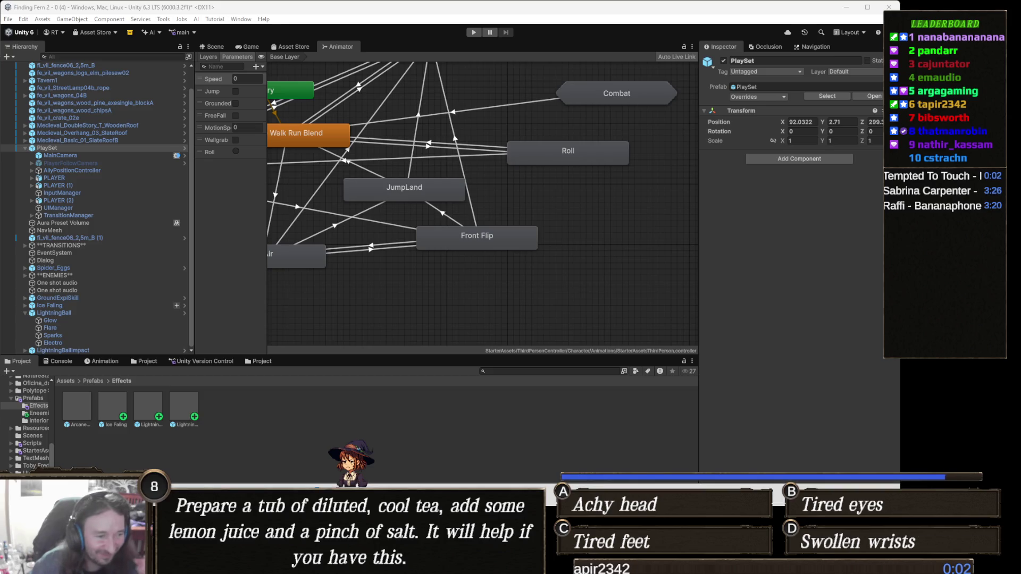
mouse_move(313, 565)
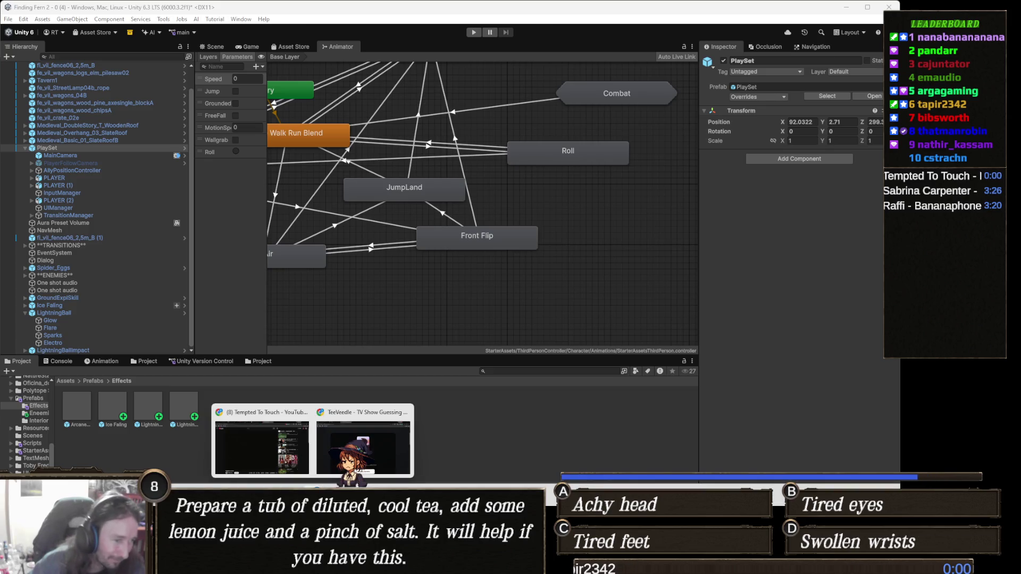
mouse_move(365, 453)
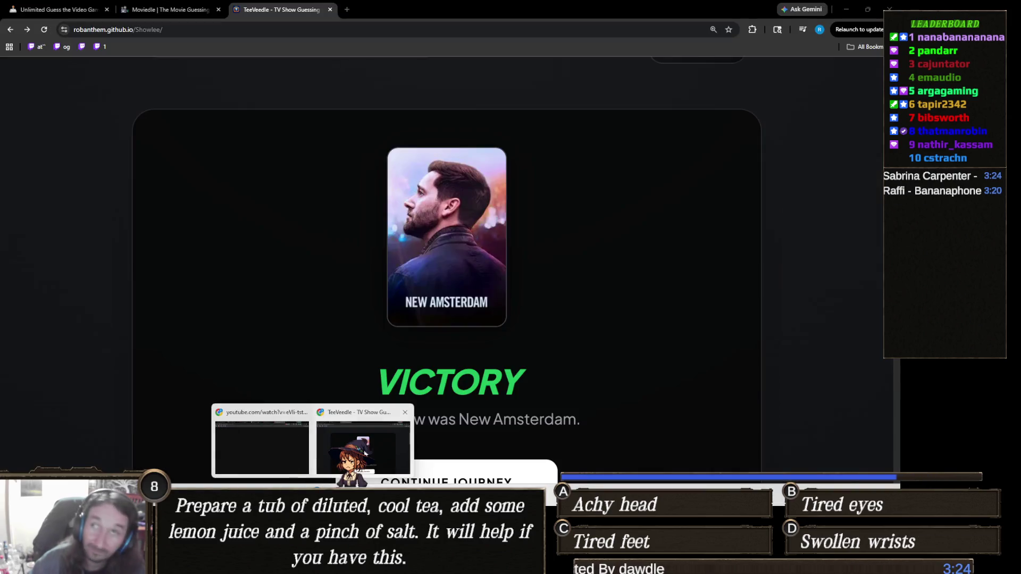
Step: Back in TeeVeedle, choose Continue Journey for a new round and focus the archive search field
left_click(373, 448)
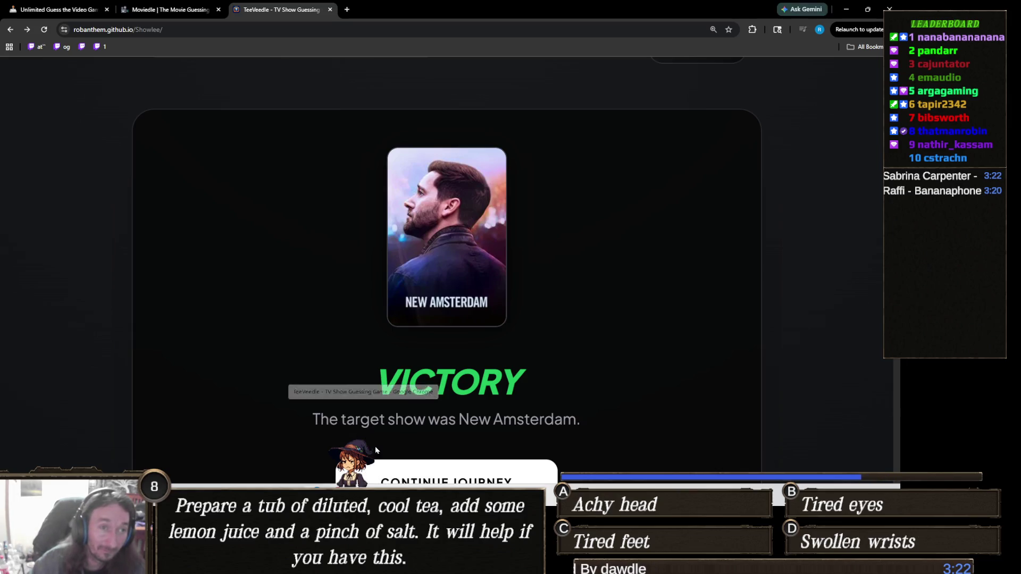
scroll(372, 290, "down", 3)
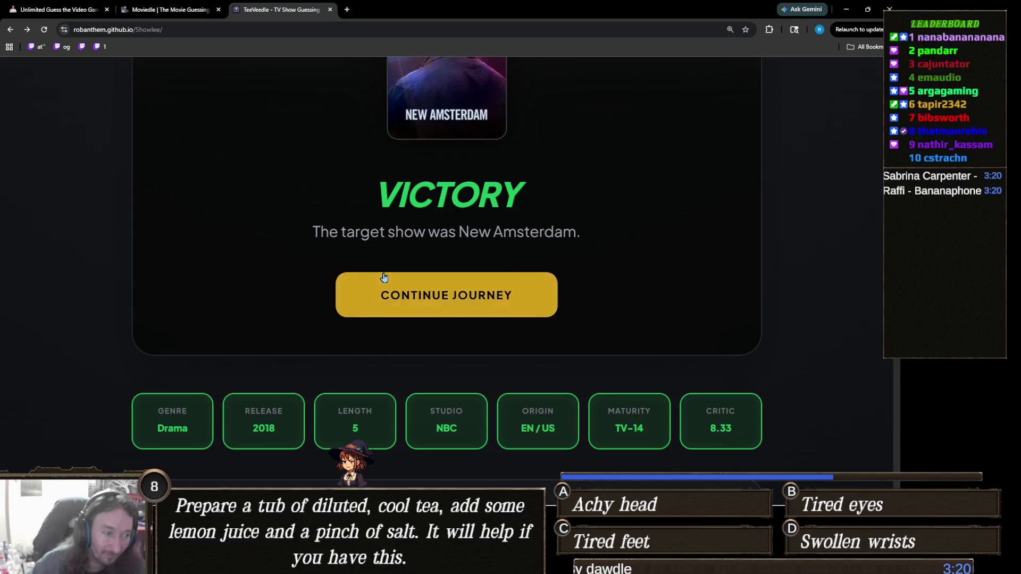
left_click(432, 278)
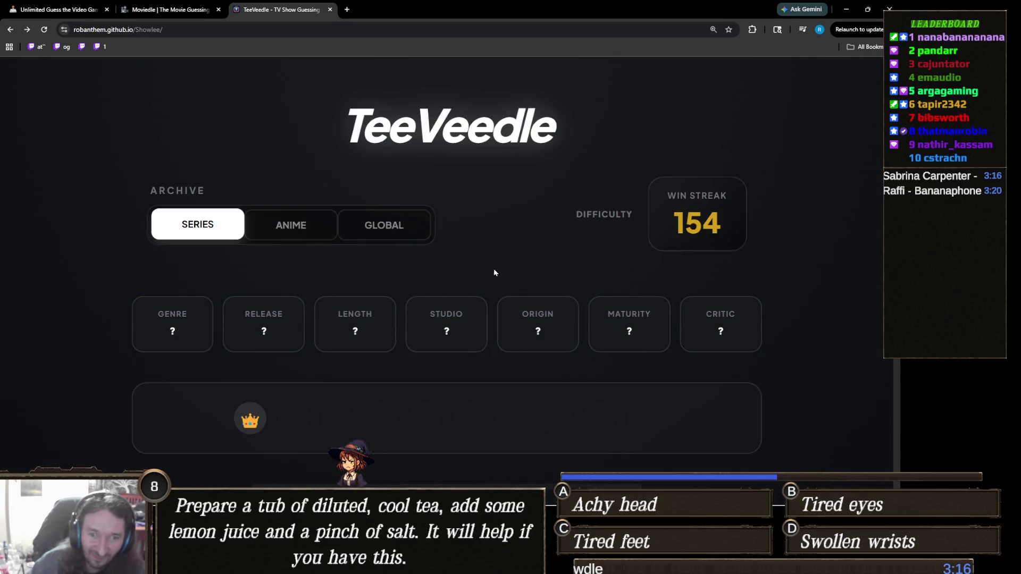
scroll(499, 261, "down", 3)
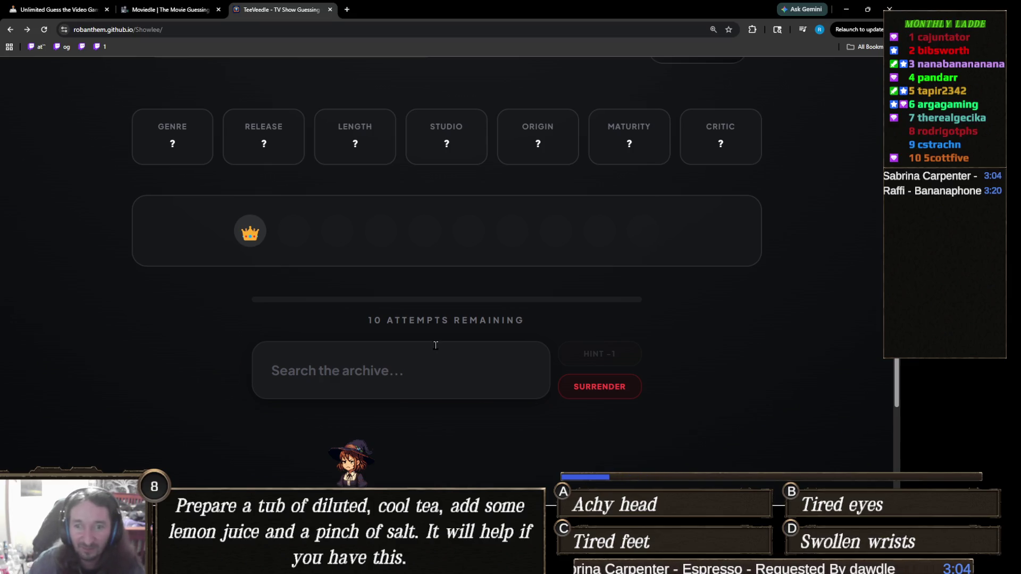
left_click(424, 366)
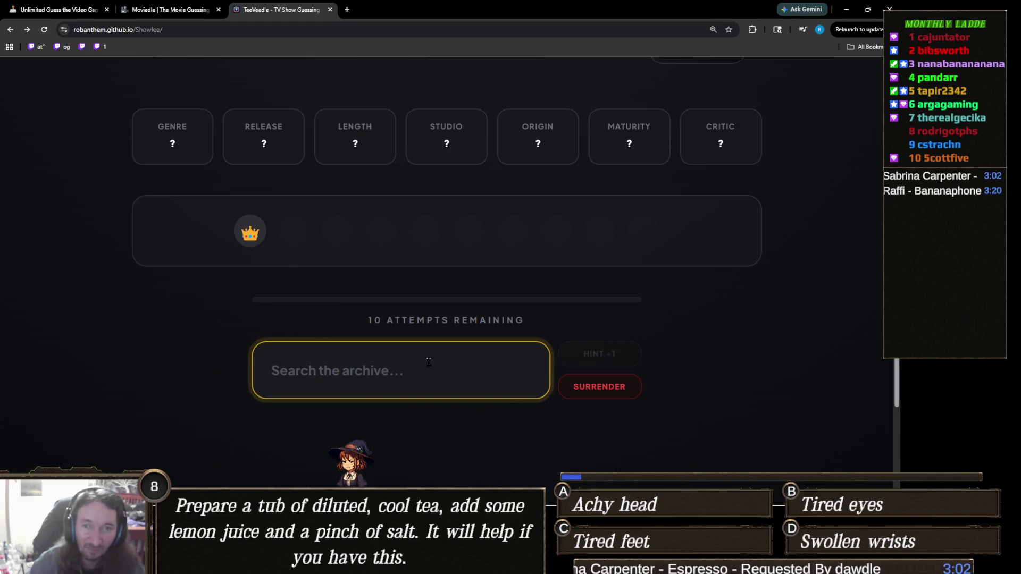